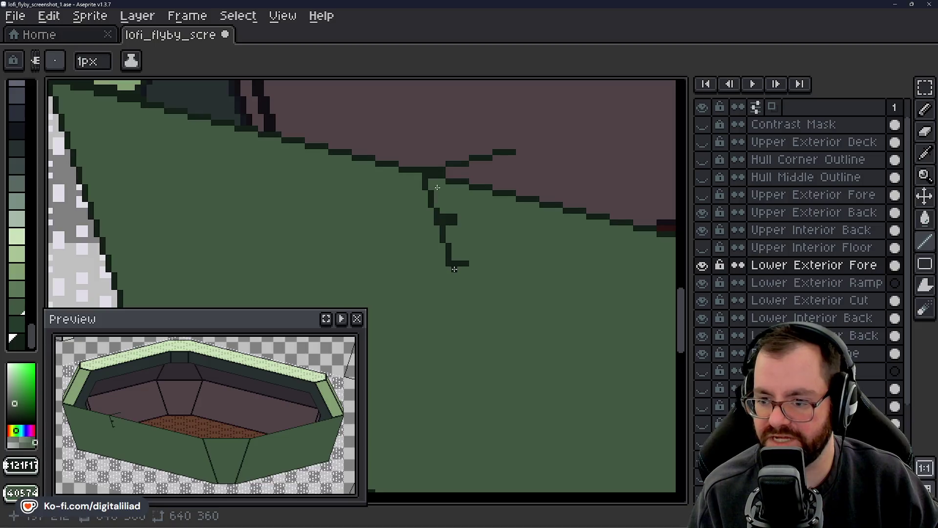
- Start the dark seam at the maroon corner, undoing and redrawing the first bad segment
{"action": "left_click", "coordinate": [456, 269]}
{"action": "left_click", "coordinate": [471, 269]}
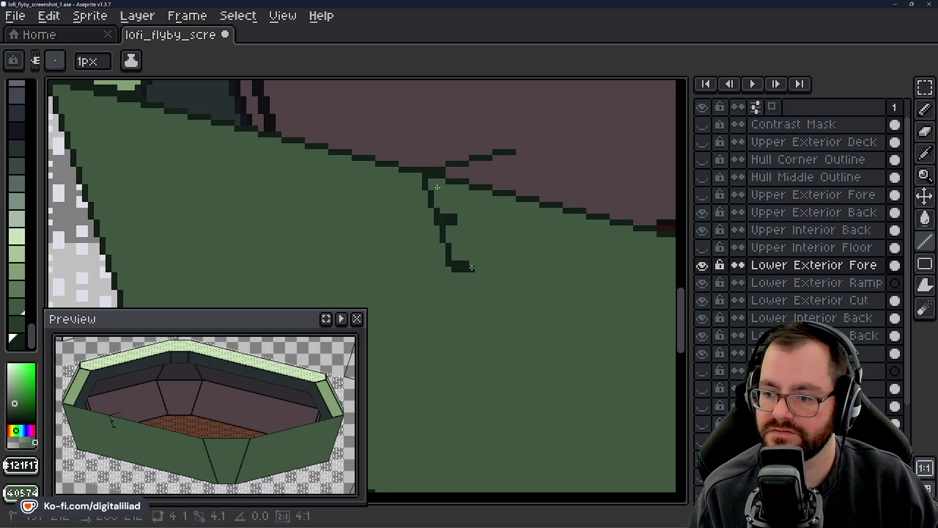
{"action": "left_click_drag", "start_coordinate": [455, 272], "coordinate": [454, 287]}
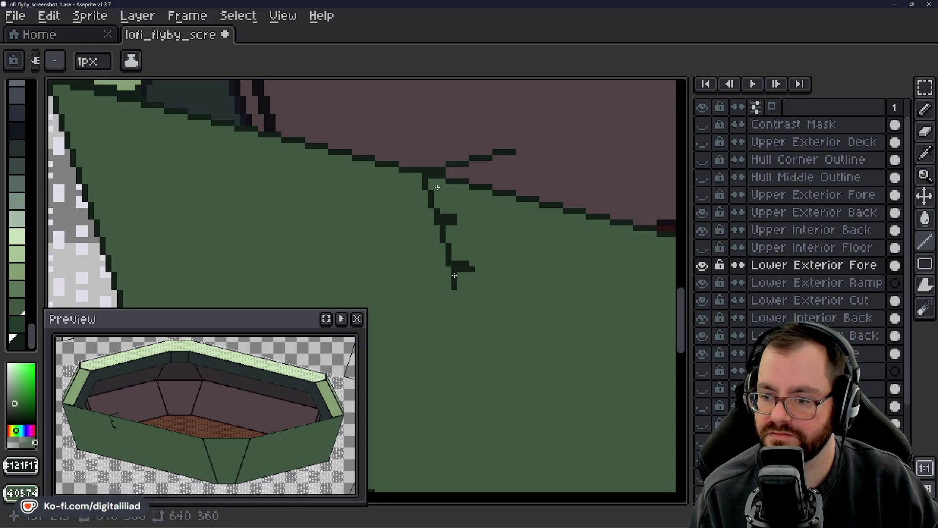
{"action": "key", "text": "ctrl+z"}
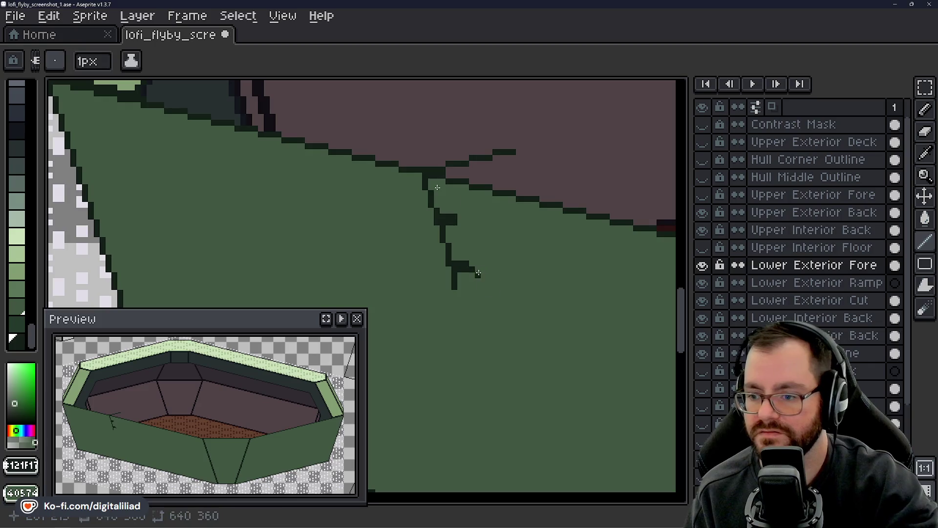
{"action": "left_click_drag", "start_coordinate": [454, 274], "coordinate": [467, 305]}
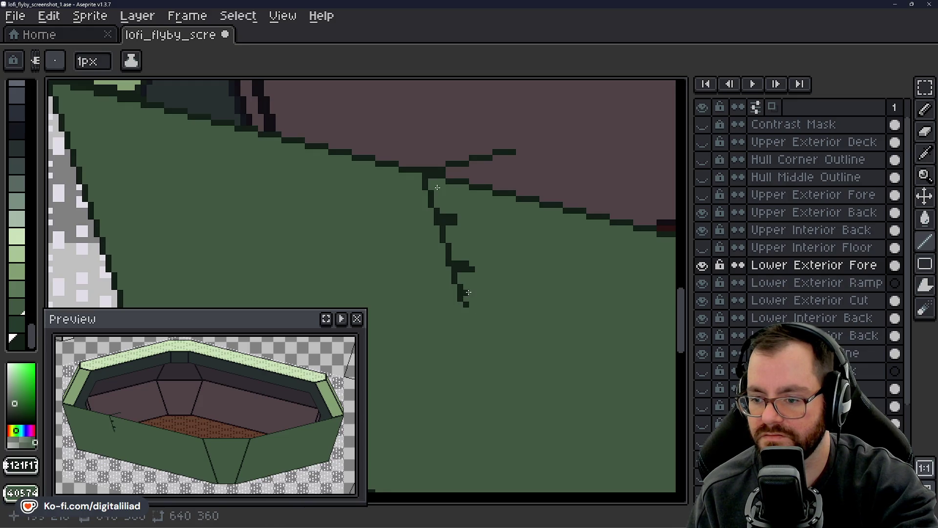
- Add a small notch and extend the seam line down toward the panel's bottom edge
{"action": "mouse_move", "coordinate": [467, 309]}
{"action": "left_mouse_down"}
{"action": "mouse_move", "coordinate": [490, 316]}
{"action": "mouse_move", "coordinate": [473, 325]}
{"action": "left_mouse_up"}
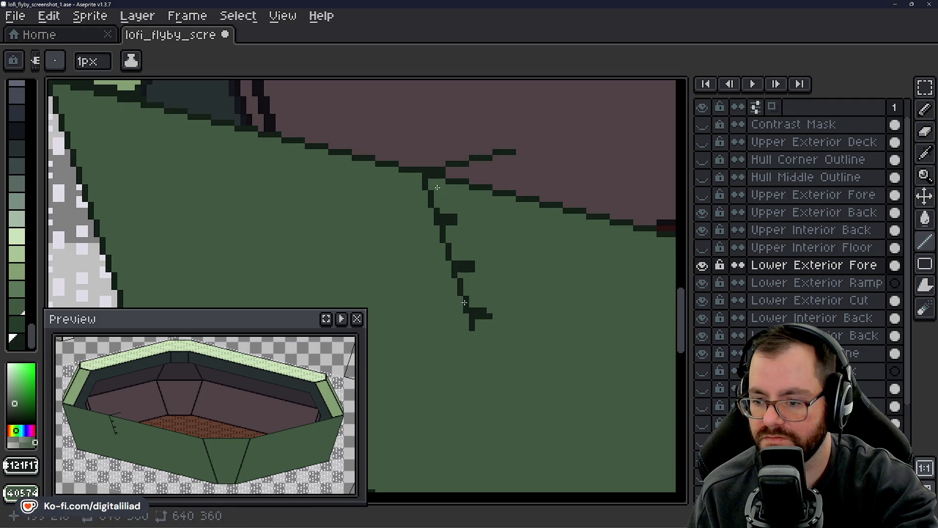
{"action": "left_click_drag", "start_coordinate": [478, 333], "coordinate": [478, 345]}
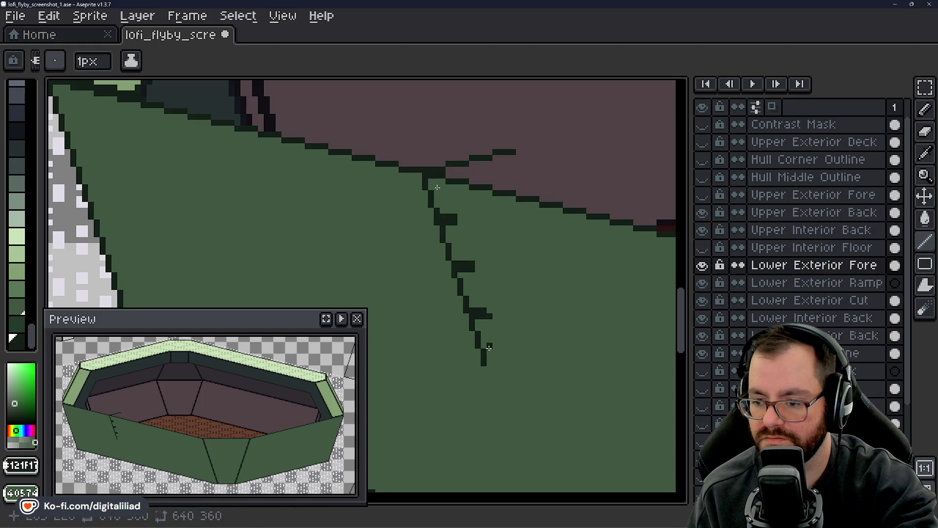
{"action": "left_click_drag", "start_coordinate": [683, 341], "coordinate": [686, 360]}
{"action": "left_click_drag", "start_coordinate": [489, 251], "coordinate": [496, 283]}
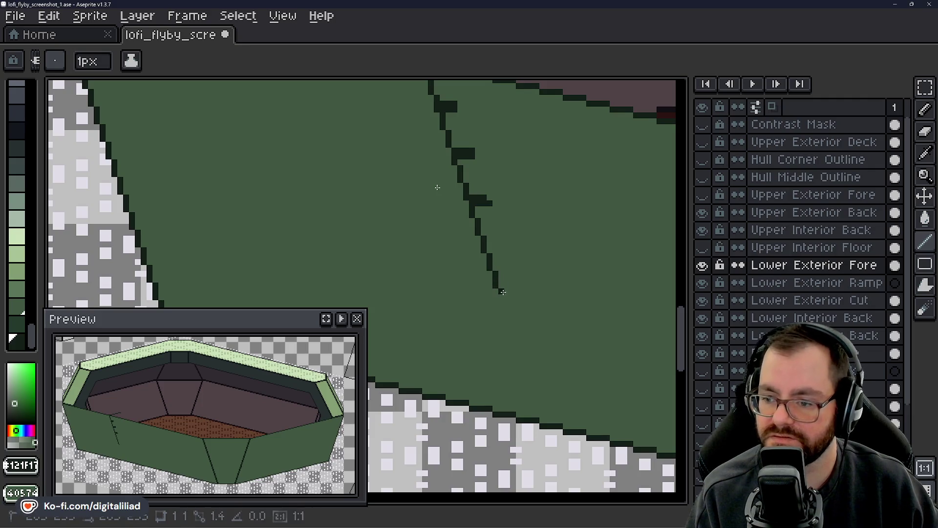
{"action": "left_click_drag", "start_coordinate": [497, 283], "coordinate": [538, 409]}
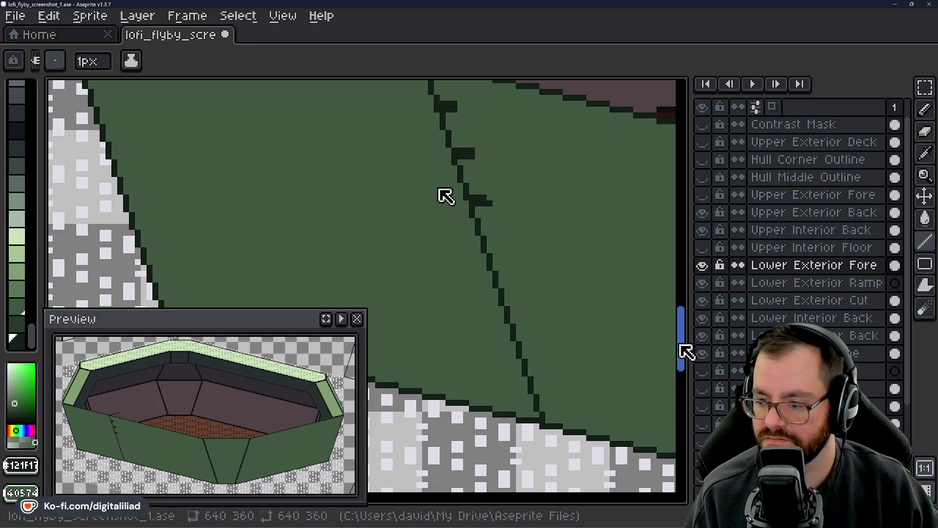
- Add four short dark horizontal notches along the seam, then show the Hull Middle Outline layer
{"action": "left_click_drag", "start_coordinate": [686, 351], "coordinate": [682, 338]}
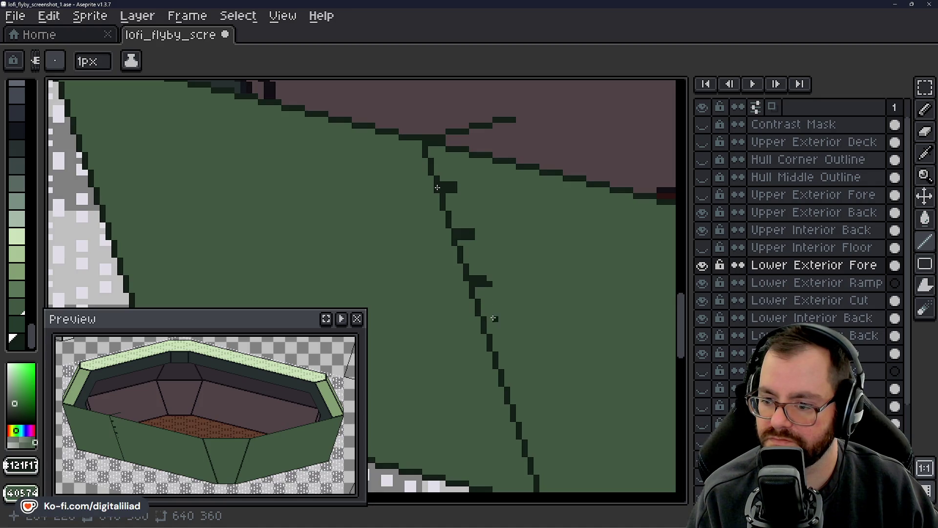
{"action": "left_click_drag", "start_coordinate": [490, 325], "coordinate": [503, 326]}
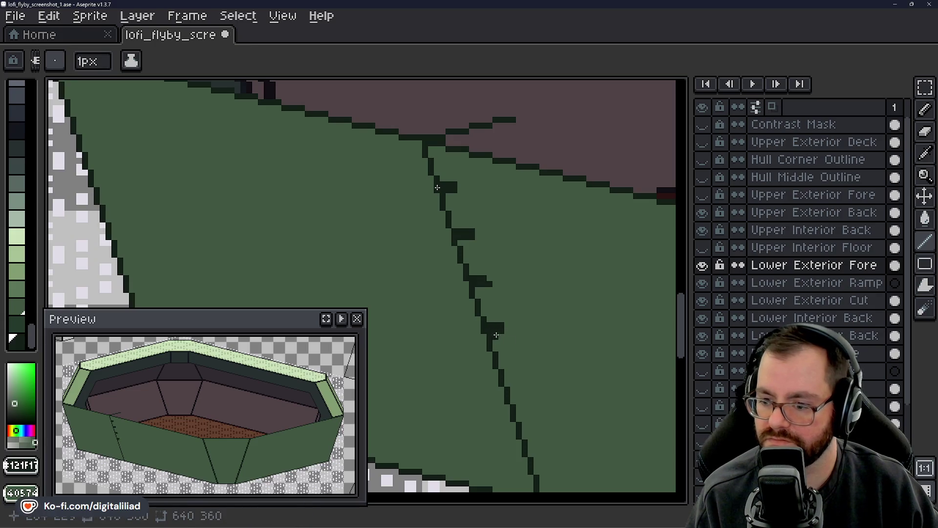
{"action": "left_click_drag", "start_coordinate": [508, 371], "coordinate": [519, 377]}
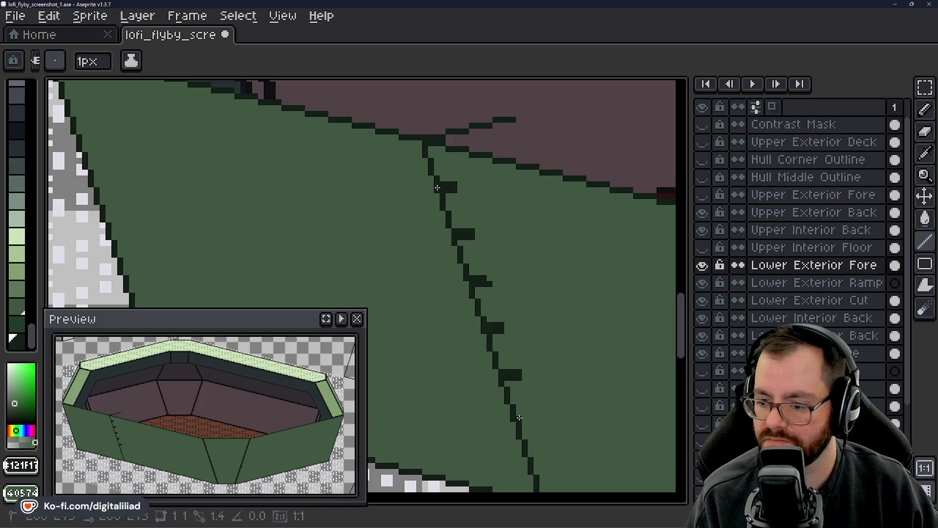
{"action": "left_click_drag", "start_coordinate": [517, 419], "coordinate": [543, 426]}
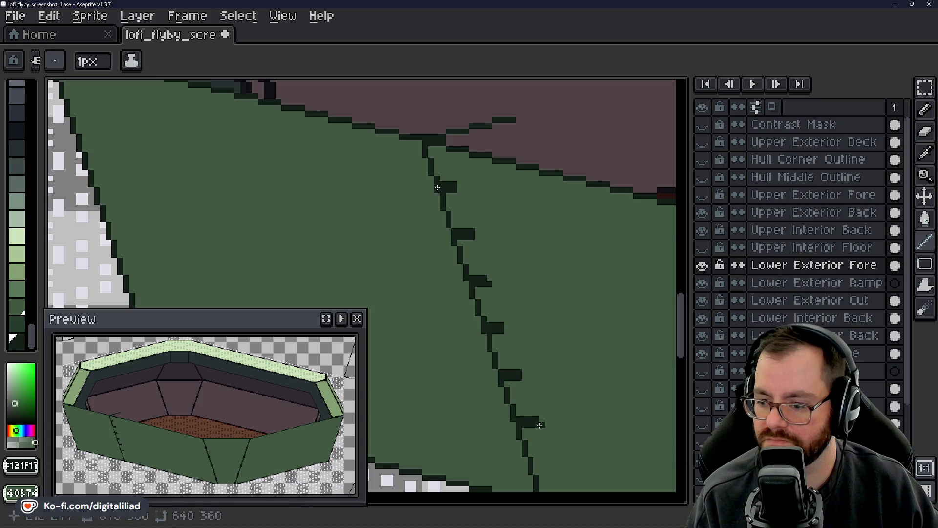
{"action": "left_click_drag", "start_coordinate": [691, 327], "coordinate": [691, 354]}
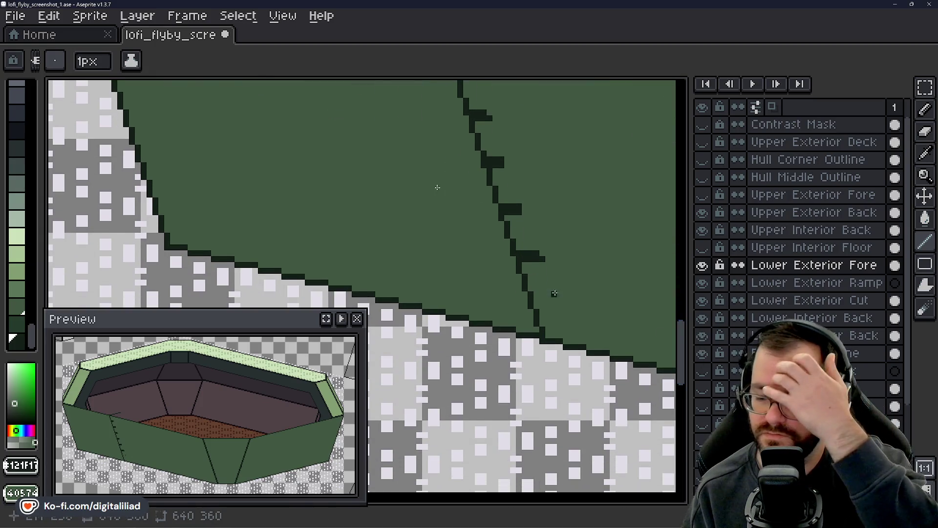
{"action": "left_click_drag", "start_coordinate": [538, 300], "coordinate": [548, 305]}
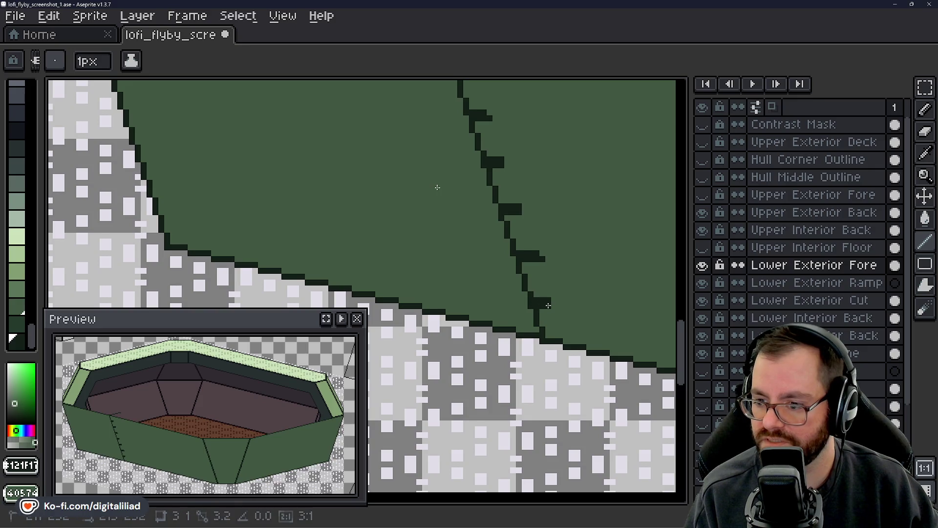
{"action": "left_click_drag", "start_coordinate": [681, 327], "coordinate": [684, 317]}
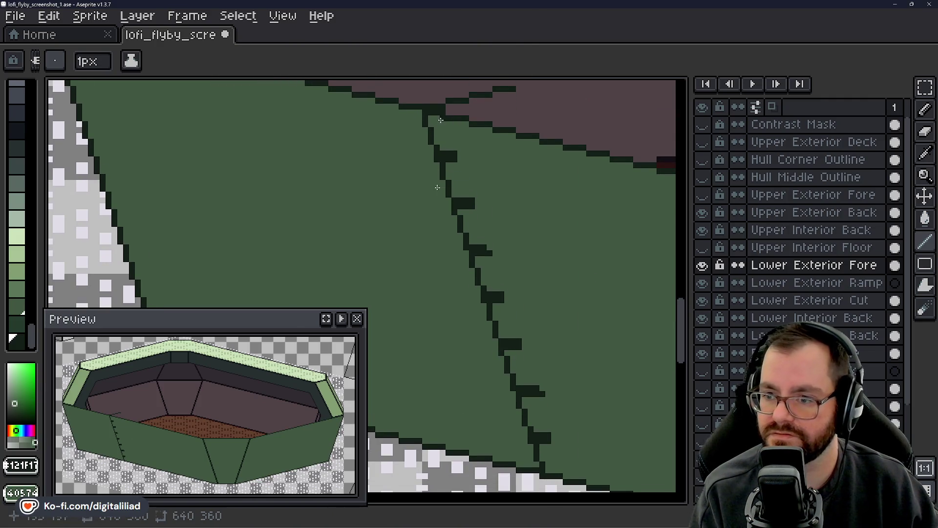
{"action": "mouse_move", "coordinate": [684, 341]}
{"action": "left_mouse_down"}
{"action": "mouse_move", "coordinate": [689, 361]}
{"action": "mouse_move", "coordinate": [688, 329]}
{"action": "mouse_move", "coordinate": [689, 369]}
{"action": "mouse_move", "coordinate": [675, 308]}
{"action": "left_mouse_up"}
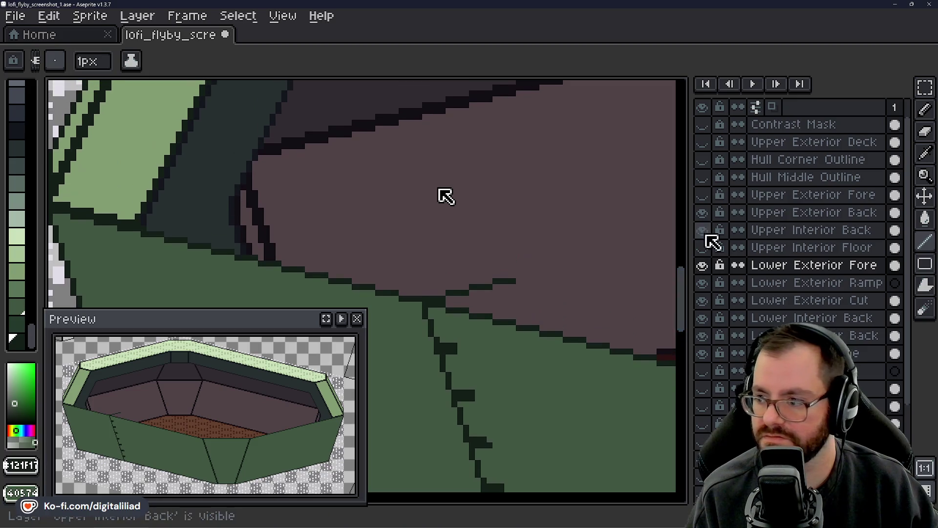
{"action": "left_click", "coordinate": [703, 177]}
- Compare with the Hull Middle Outline layer toggled, then stretch the top notch into a longer dash
{"action": "left_click", "coordinate": [709, 176]}
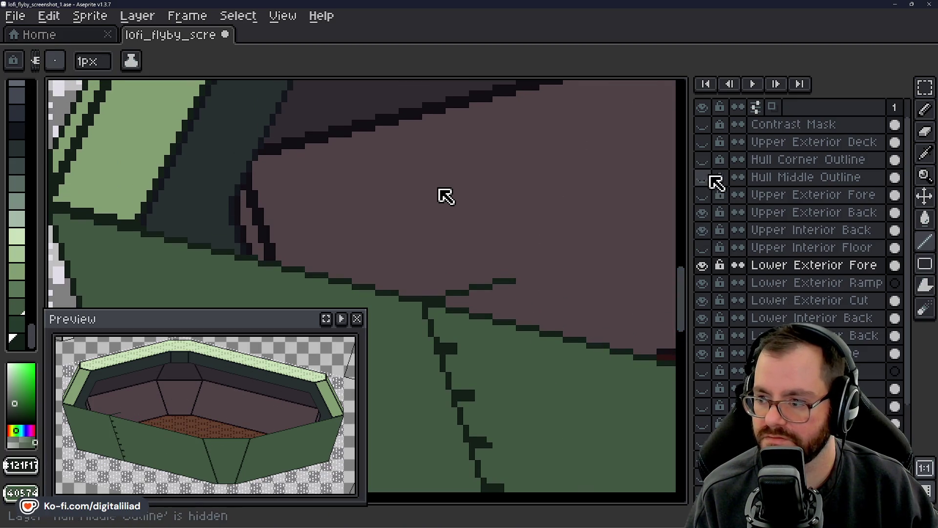
{"action": "left_click", "coordinate": [704, 177]}
{"action": "left_click_drag", "start_coordinate": [704, 177], "coordinate": [706, 194]}
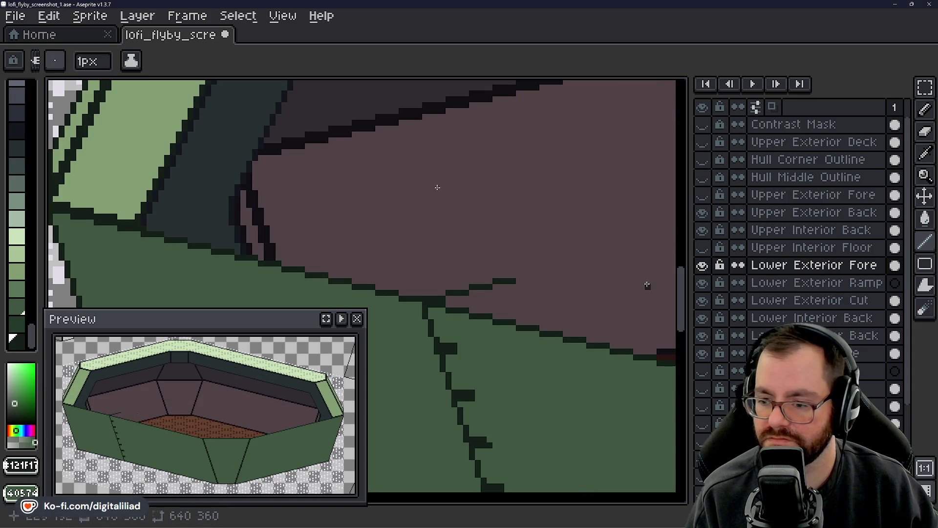
{"action": "mouse_move", "coordinate": [686, 303]}
{"action": "left_mouse_down"}
{"action": "mouse_move", "coordinate": [684, 350]}
{"action": "mouse_move", "coordinate": [684, 325]}
{"action": "left_mouse_up"}
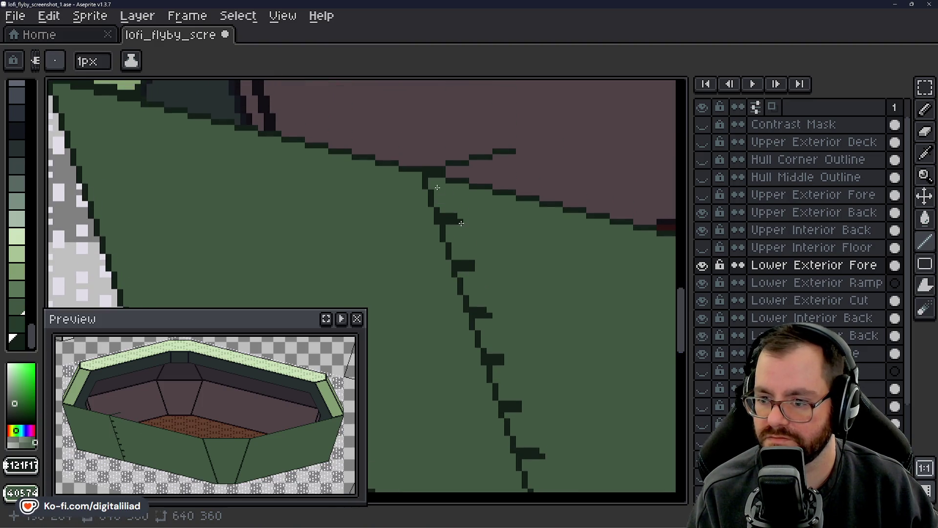
{"action": "left_click_drag", "start_coordinate": [462, 223], "coordinate": [504, 233]}
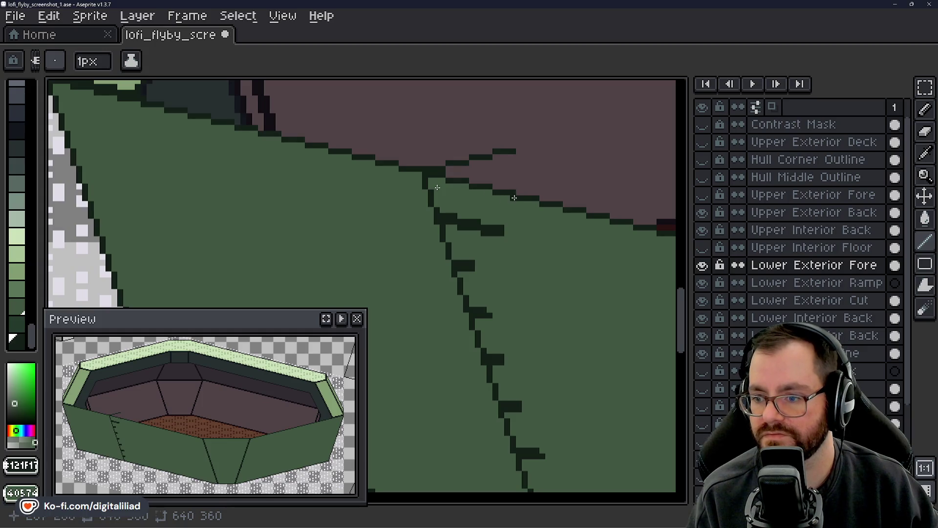
- Draw a second dark vertical seam right of the first, from the panel's top edge to its bottom
{"action": "left_click", "coordinate": [508, 197]}
{"action": "left_click_drag", "start_coordinate": [512, 198], "coordinate": [514, 208]}
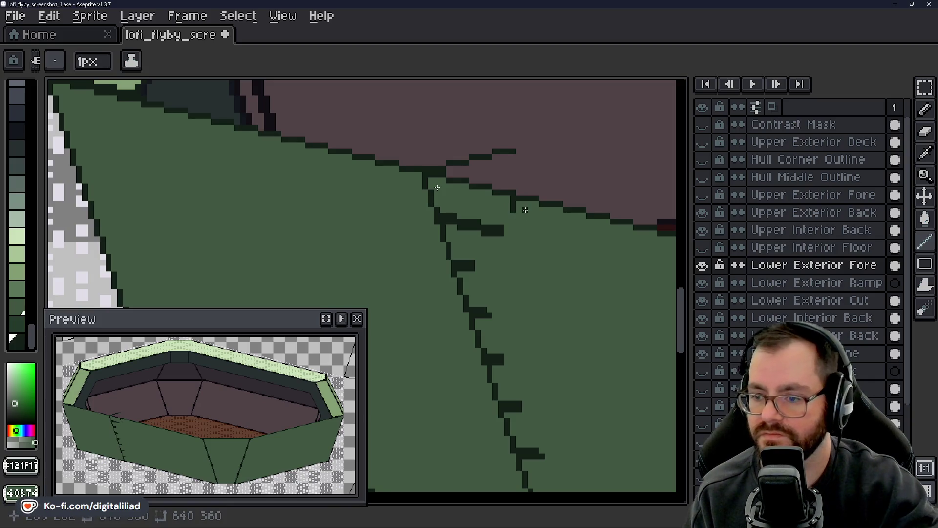
{"action": "left_click_drag", "start_coordinate": [512, 198], "coordinate": [519, 223]}
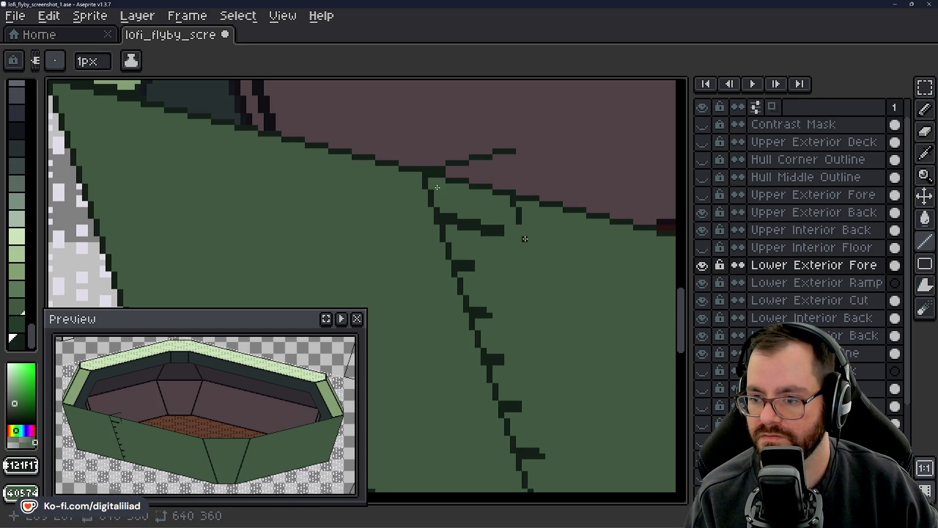
{"action": "mouse_move", "coordinate": [525, 232]}
{"action": "left_mouse_down"}
{"action": "mouse_move", "coordinate": [553, 297]}
{"action": "mouse_move", "coordinate": [566, 364]}
{"action": "left_mouse_up"}
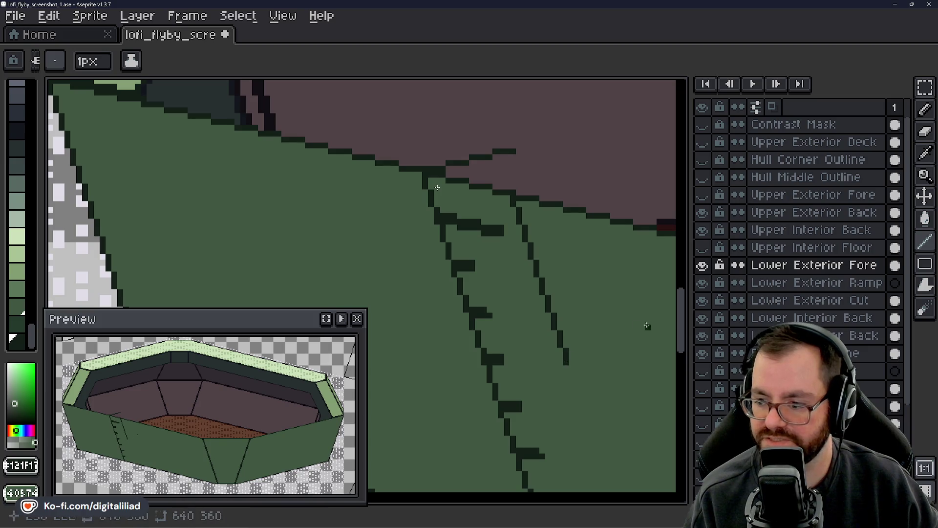
{"action": "left_click_drag", "start_coordinate": [682, 323], "coordinate": [682, 348]}
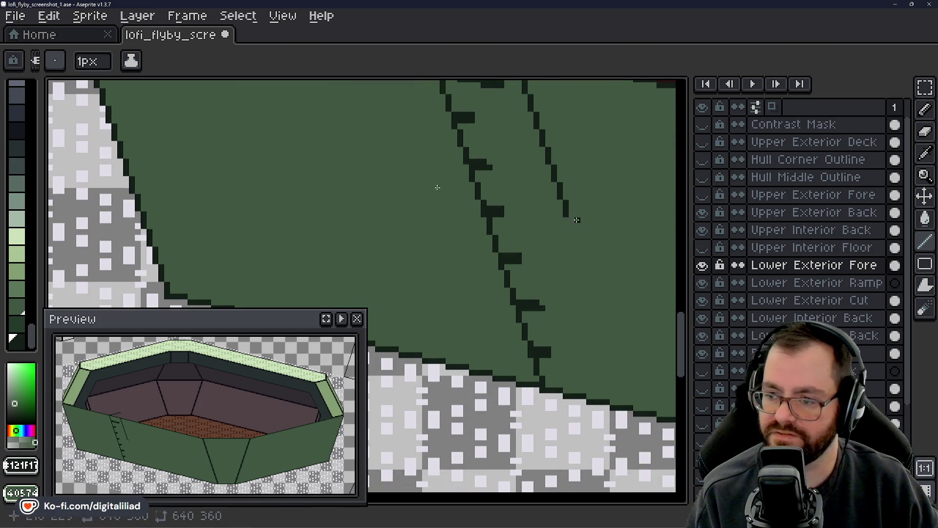
{"action": "left_click_drag", "start_coordinate": [569, 223], "coordinate": [607, 334]}
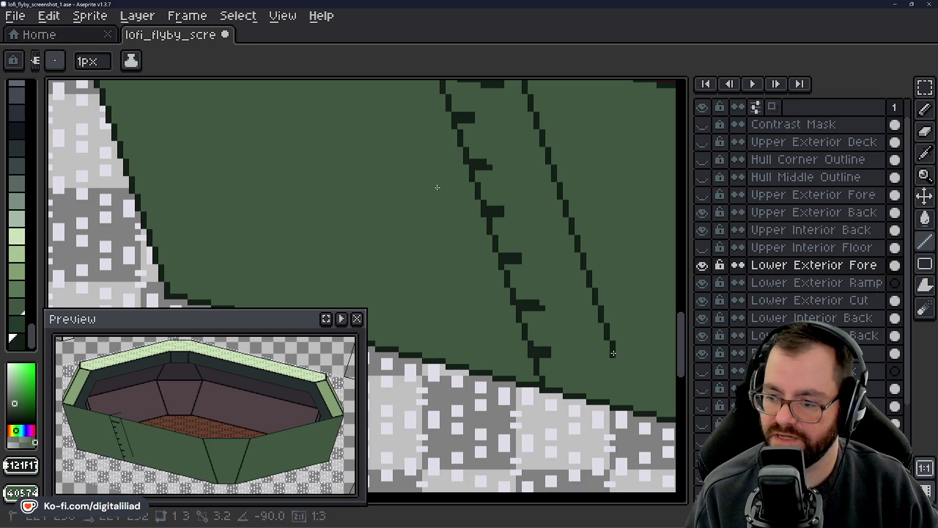
{"action": "left_click_drag", "start_coordinate": [616, 342], "coordinate": [632, 400]}
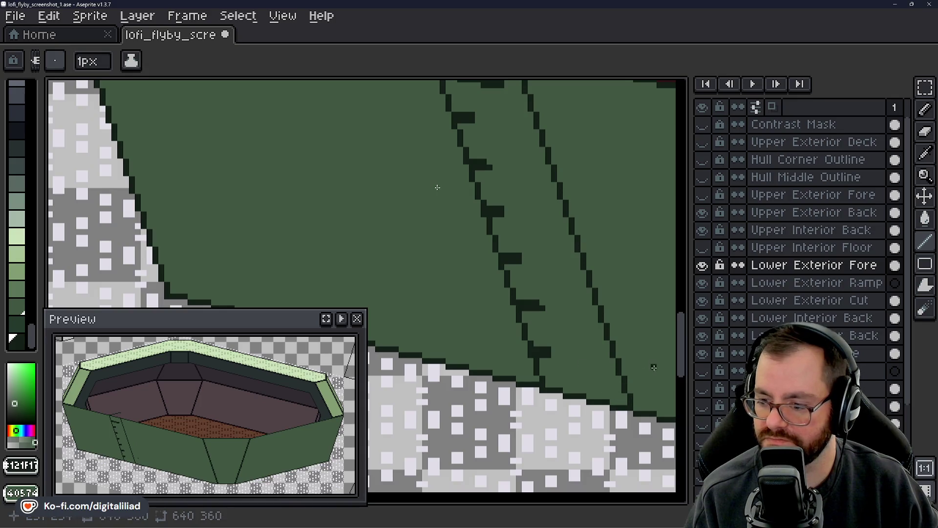
{"action": "mouse_move", "coordinate": [687, 362]}
{"action": "left_mouse_down"}
{"action": "mouse_move", "coordinate": [687, 329]}
{"action": "mouse_move", "coordinate": [686, 370]}
{"action": "mouse_move", "coordinate": [687, 331]}
{"action": "mouse_move", "coordinate": [689, 364]}
{"action": "mouse_move", "coordinate": [687, 350]}
{"action": "left_mouse_up"}
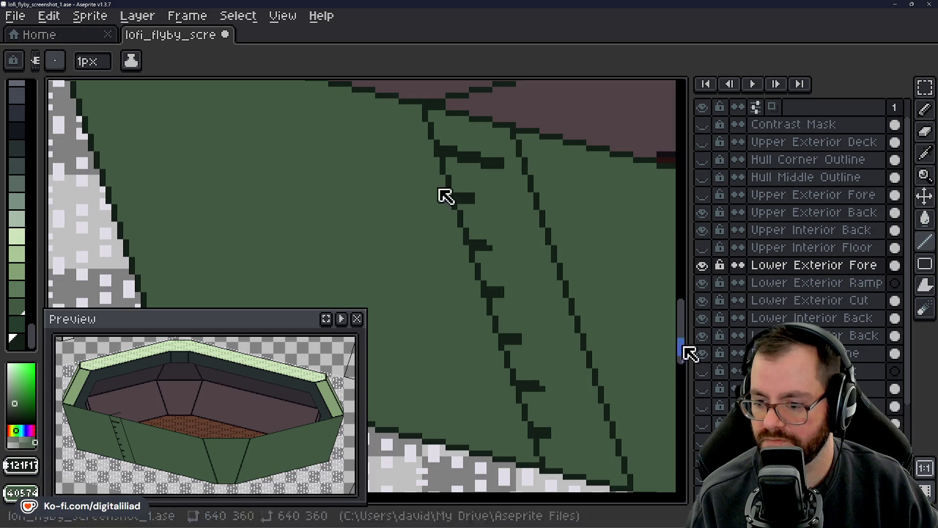
{"action": "left_click_drag", "start_coordinate": [685, 350], "coordinate": [689, 366]}
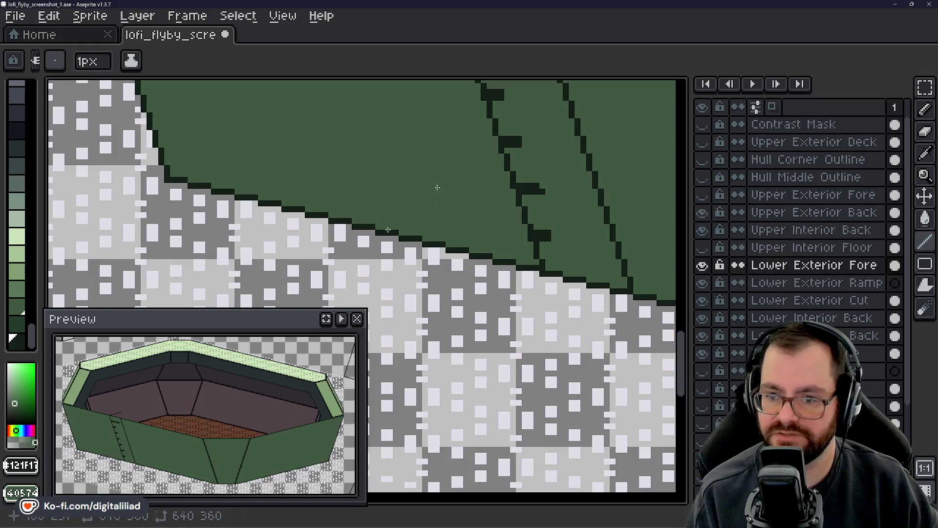
{"action": "left_click", "coordinate": [702, 265]}
- Toggle the Lower Exterior Fore layer's visibility repeatedly to compare the interior beneath
{"action": "left_click", "coordinate": [702, 265]}
{"action": "left_click", "coordinate": [702, 265]}
{"action": "left_click", "coordinate": [702, 264]}
{"action": "left_click", "coordinate": [703, 266]}
{"action": "left_click", "coordinate": [703, 265]}
{"action": "left_click", "coordinate": [703, 266]}
{"action": "left_click", "coordinate": [704, 269]}
{"action": "left_click", "coordinate": [703, 269]}
{"action": "left_click", "coordinate": [702, 269]}
{"action": "left_click", "coordinate": [702, 270]}
{"action": "left_click", "coordinate": [702, 270]}
{"action": "left_click", "coordinate": [701, 270]}
{"action": "left_click", "coordinate": [701, 270]}
{"action": "left_click", "coordinate": [702, 270]}
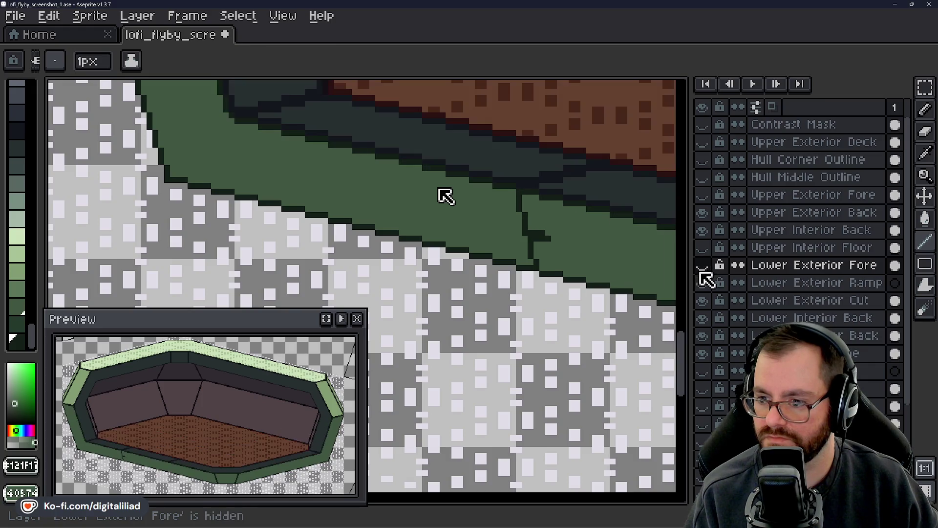
{"action": "left_click", "coordinate": [702, 270]}
{"action": "left_click", "coordinate": [702, 270]}
- Select the Lower Exterior Cut layer, clear its selection, and start a dark seam on the panel
{"action": "left_click", "coordinate": [701, 270]}
{"action": "left_click", "coordinate": [702, 270]}
{"action": "left_click", "coordinate": [782, 299]}
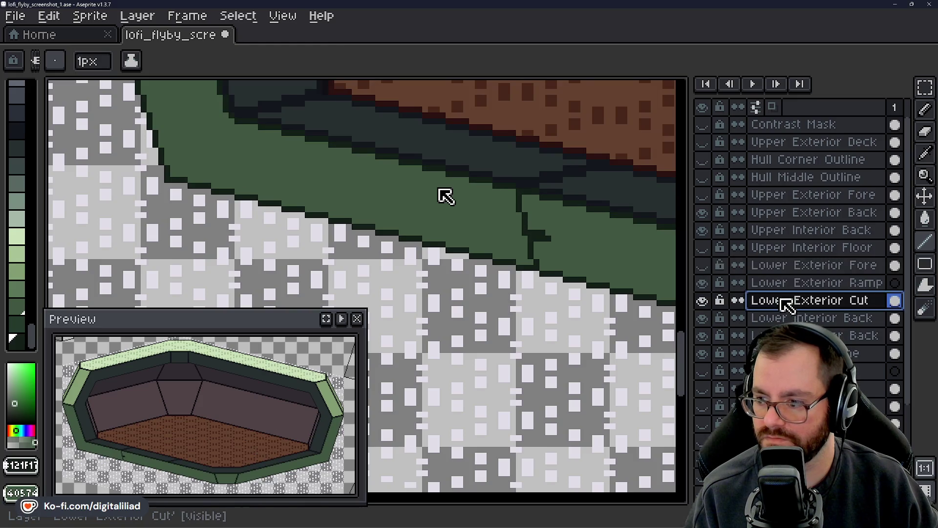
{"action": "left_click", "coordinate": [519, 211]}
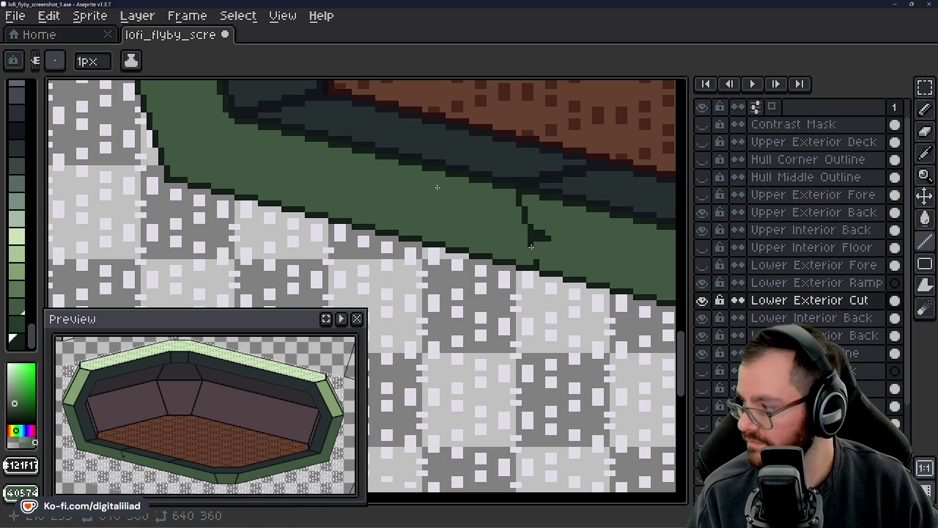
{"action": "left_click", "coordinate": [536, 263], "text": "shift"}
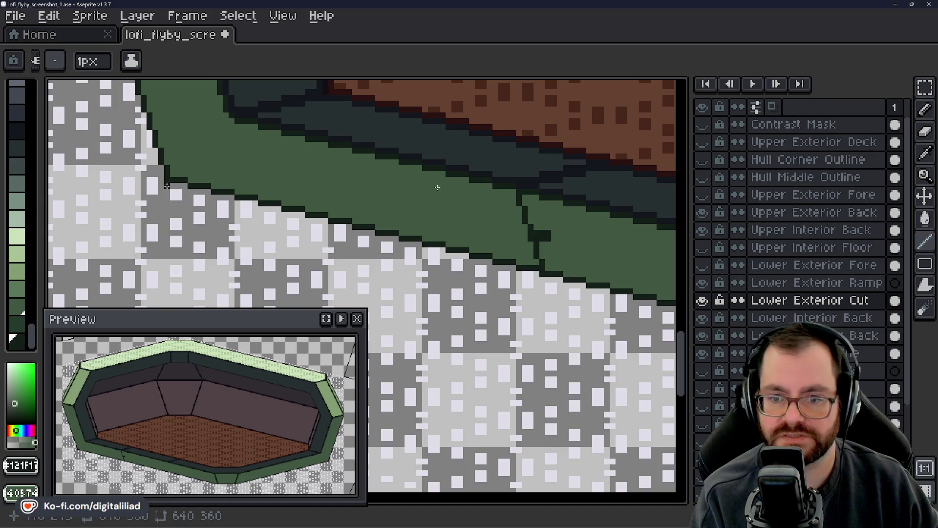
- Draw the first dark Line-tool segments along the left part of the hull's lower edge
{"action": "left_click_drag", "start_coordinate": [179, 185], "coordinate": [184, 186]}
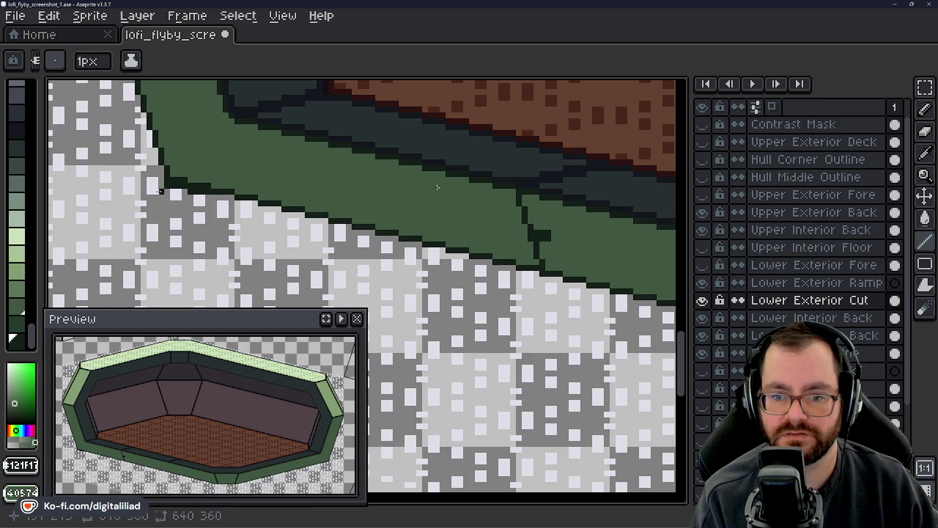
{"action": "key", "text": "b"}
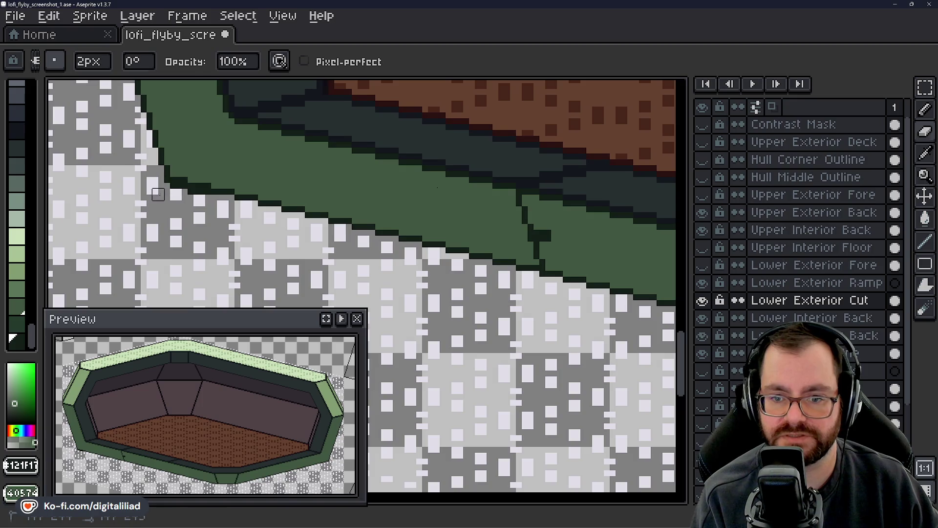
{"action": "key", "text": "l"}
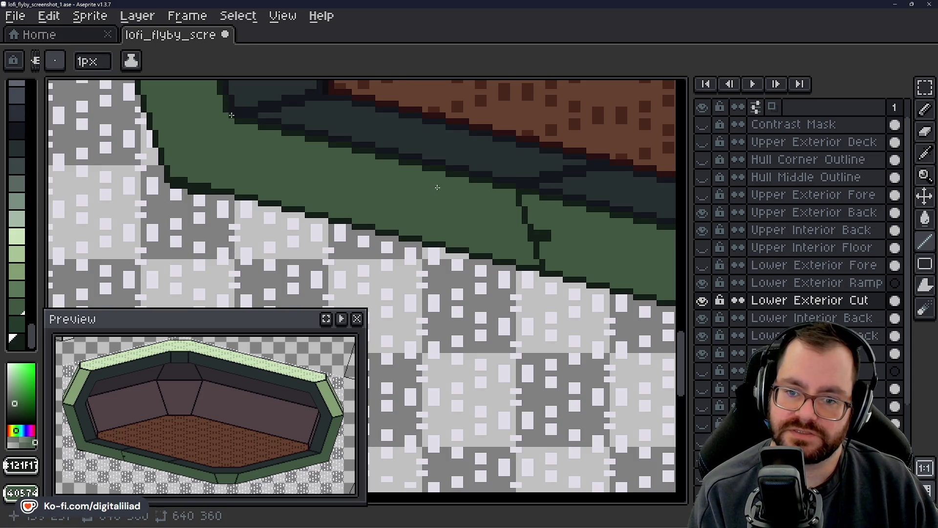
{"action": "left_click", "coordinate": [215, 197]}
{"action": "left_click_drag", "start_coordinate": [215, 198], "coordinate": [301, 215]}
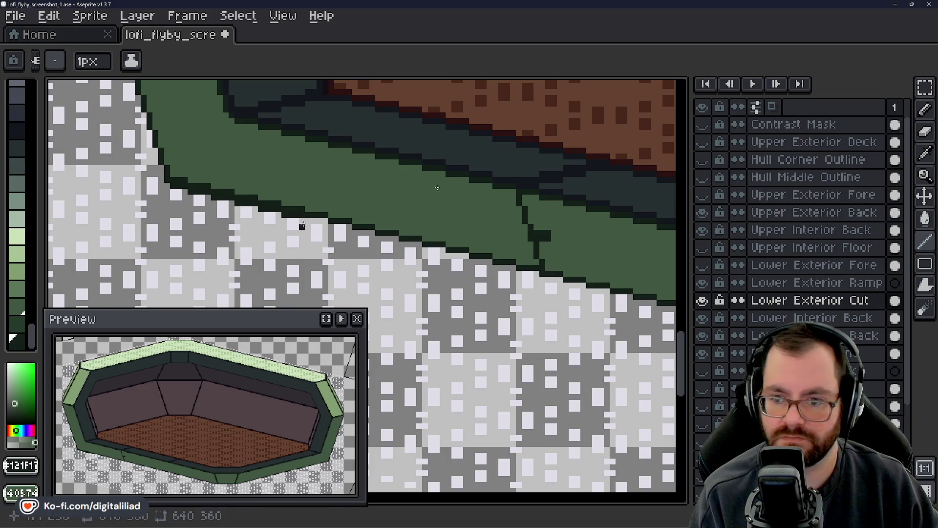
{"action": "left_click", "coordinate": [308, 221]}
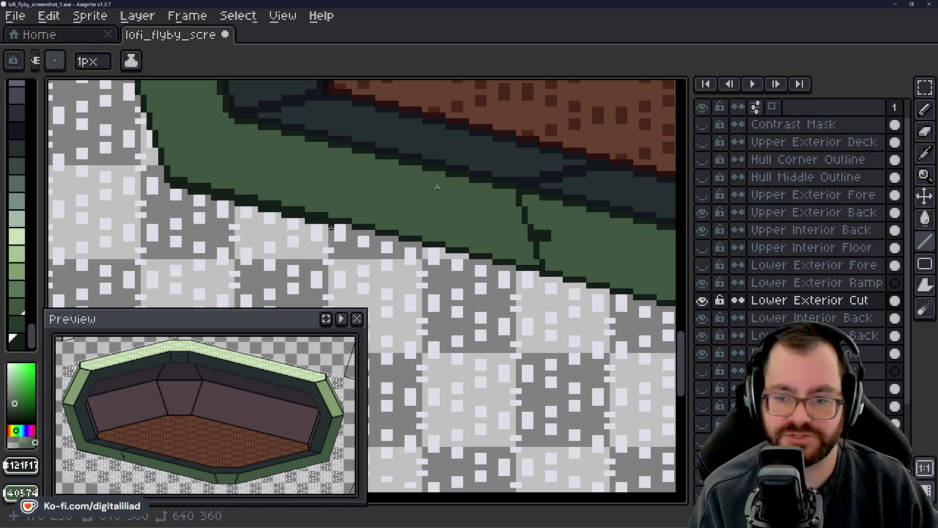
{"action": "left_click", "coordinate": [342, 226]}
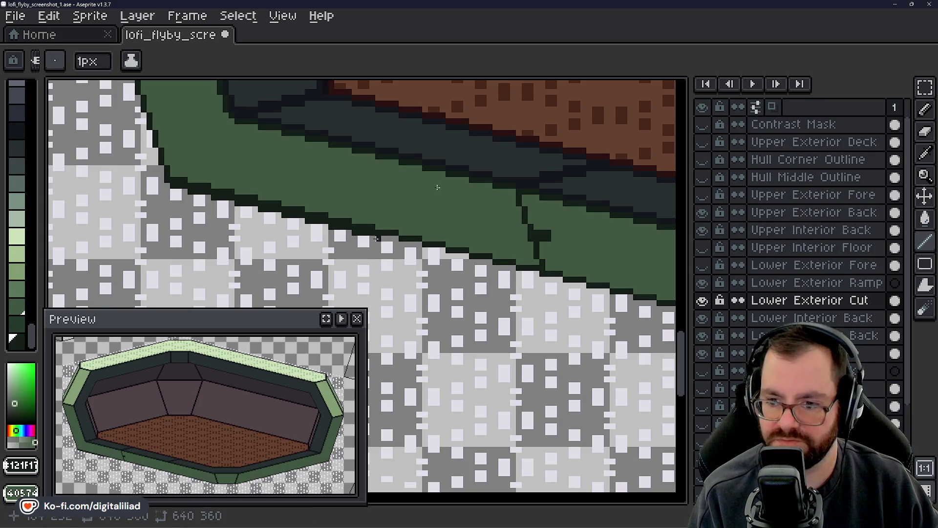
{"action": "left_click_drag", "start_coordinate": [376, 239], "coordinate": [395, 237]}
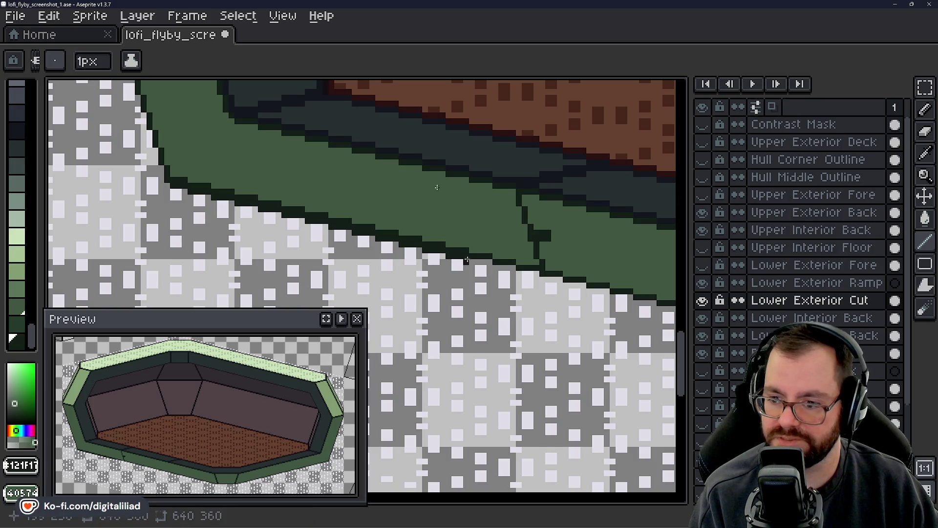
- Continue the dark outline rightward along the bottom edge past the angled panel corners
{"action": "left_click_drag", "start_coordinate": [472, 263], "coordinate": [219, 193]}
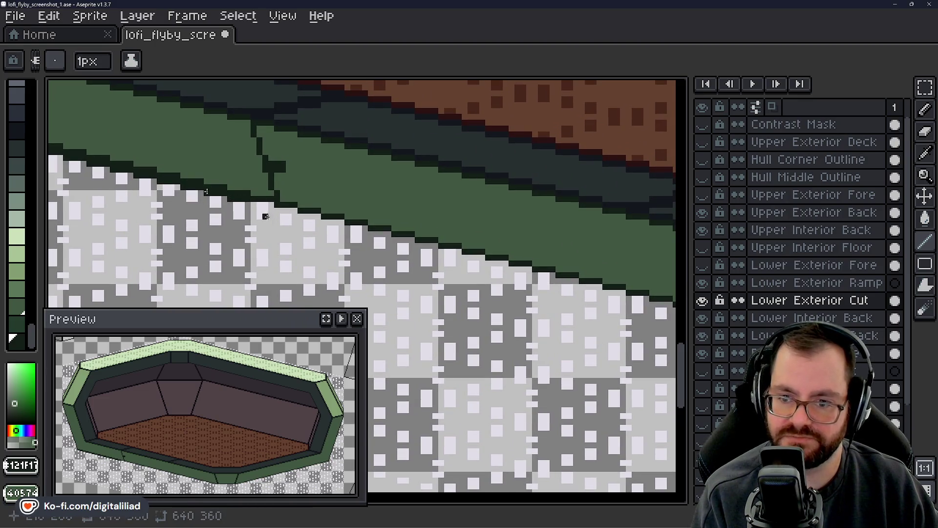
{"action": "left_click_drag", "start_coordinate": [275, 209], "coordinate": [469, 257]}
{"action": "left_click_drag", "start_coordinate": [508, 293], "coordinate": [276, 228]}
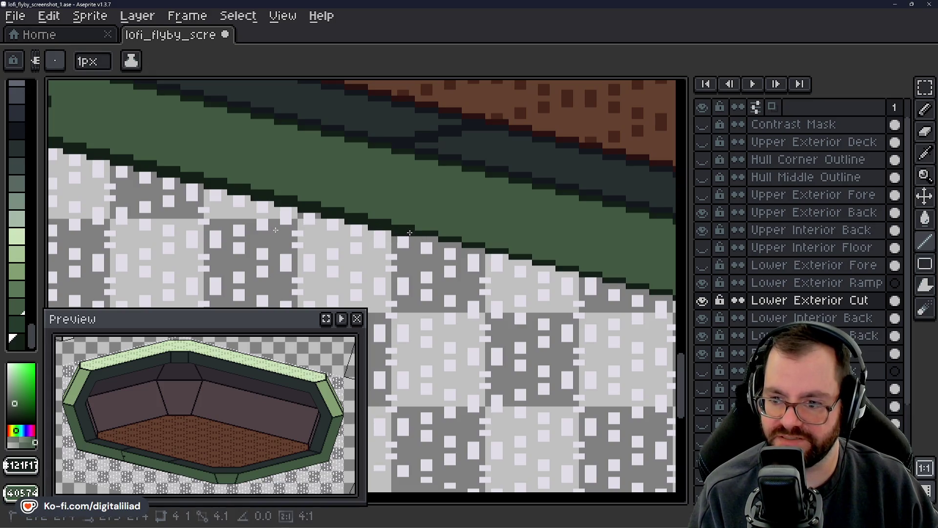
{"action": "left_click_drag", "start_coordinate": [432, 240], "coordinate": [511, 270]}
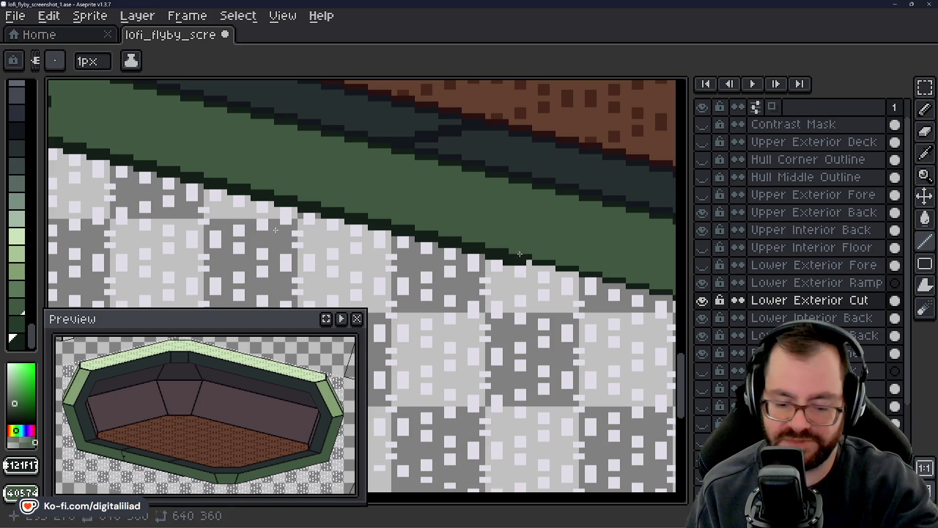
{"action": "mouse_move", "coordinate": [511, 269]}
{"action": "left_mouse_down"}
{"action": "mouse_move", "coordinate": [505, 247]}
{"action": "mouse_move", "coordinate": [232, 199]}
{"action": "mouse_move", "coordinate": [326, 199]}
{"action": "left_mouse_up"}
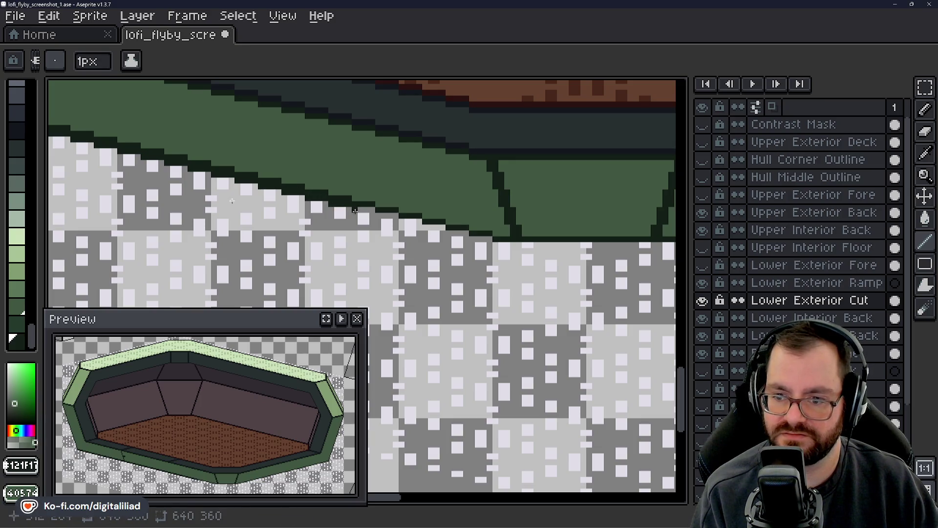
{"action": "left_click_drag", "start_coordinate": [358, 209], "coordinate": [435, 224]}
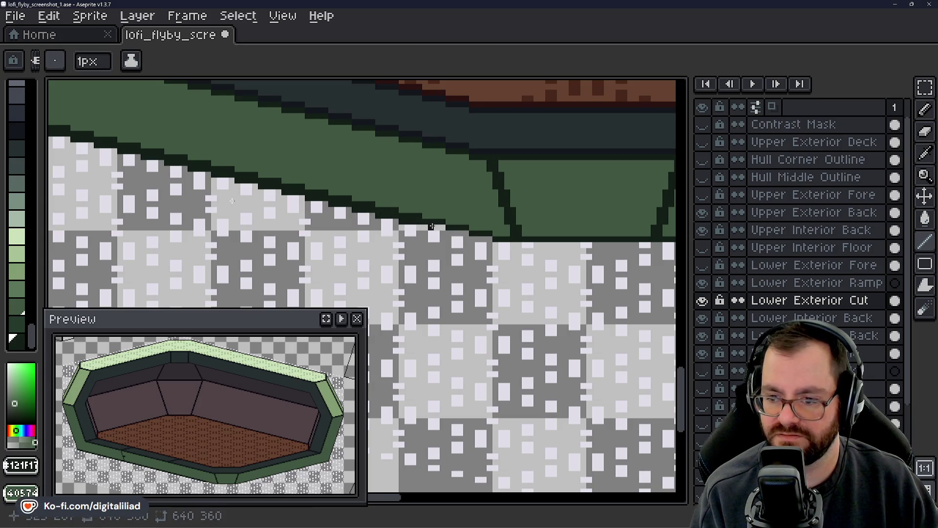
{"action": "left_click_drag", "start_coordinate": [435, 224], "coordinate": [492, 240]}
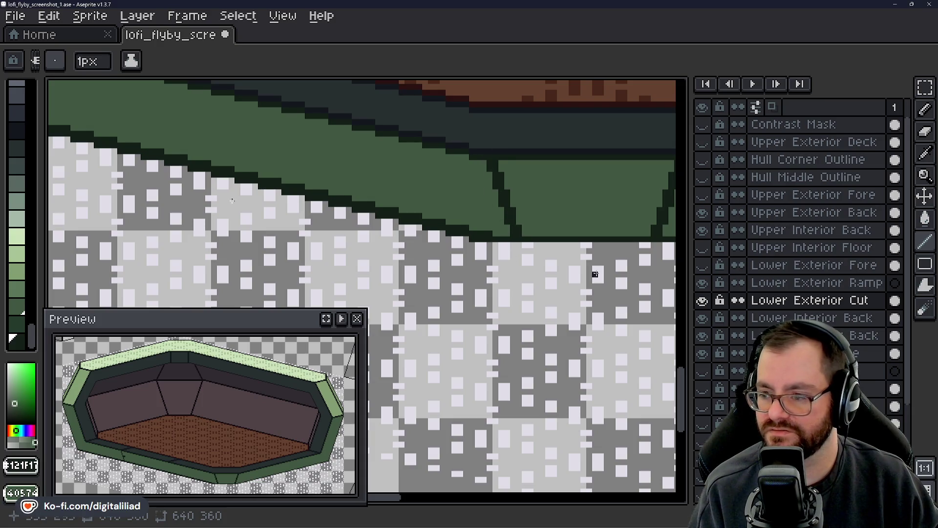
{"action": "mouse_move", "coordinate": [570, 291]}
{"action": "left_mouse_down"}
{"action": "mouse_move", "coordinate": [565, 282]}
{"action": "mouse_move", "coordinate": [407, 284]}
{"action": "mouse_move", "coordinate": [566, 231]}
{"action": "mouse_move", "coordinate": [562, 215]}
{"action": "left_mouse_up"}
{"action": "mouse_move", "coordinate": [352, 266]}
{"action": "left_mouse_down"}
{"action": "mouse_move", "coordinate": [565, 184]}
{"action": "mouse_move", "coordinate": [424, 232]}
{"action": "left_mouse_up"}
{"action": "mouse_move", "coordinate": [494, 202]}
{"action": "left_mouse_down"}
{"action": "mouse_move", "coordinate": [398, 256]}
{"action": "mouse_move", "coordinate": [568, 212]}
{"action": "left_mouse_up"}
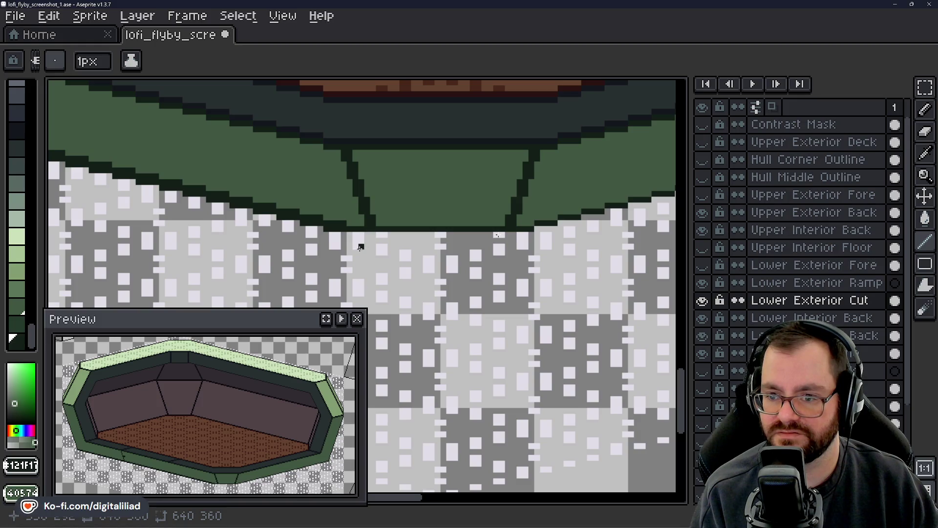
{"action": "left_click_drag", "start_coordinate": [348, 235], "coordinate": [525, 237]}
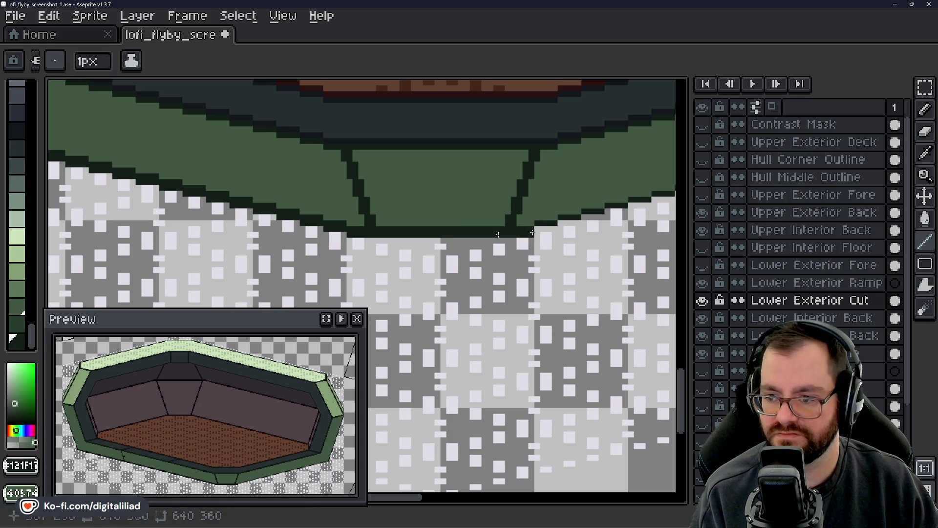
{"action": "left_click_drag", "start_coordinate": [565, 210], "coordinate": [260, 230]}
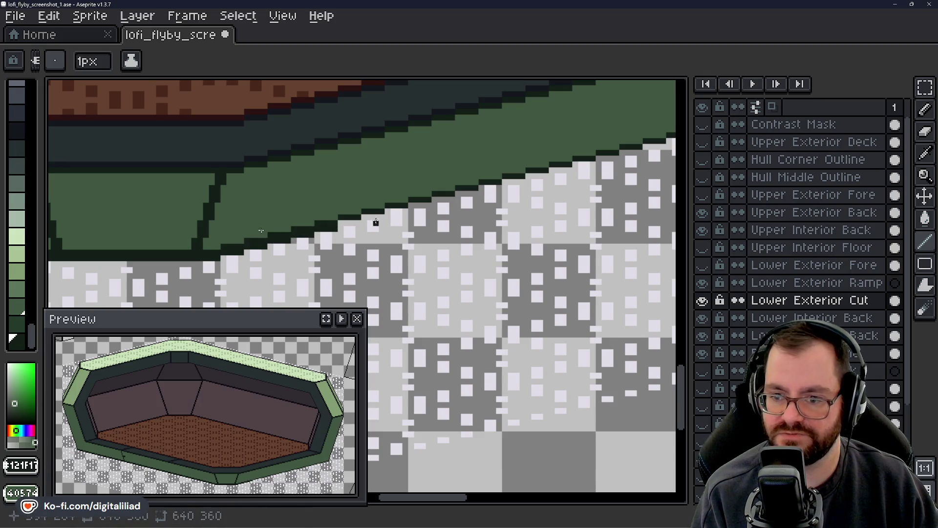
- Draw four more dark outline segments along the lower edge, reaching the hull's right-hand corner
{"action": "left_click_drag", "start_coordinate": [362, 216], "coordinate": [380, 215]}
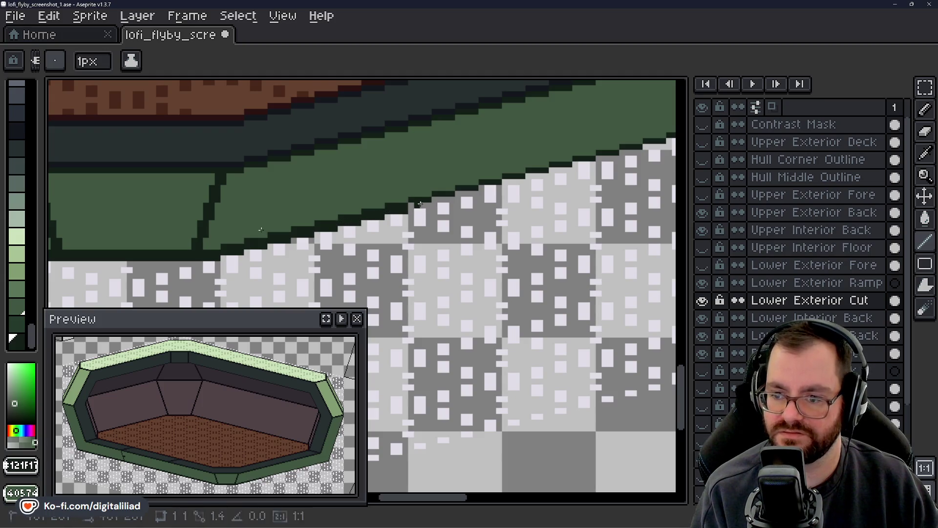
{"action": "mouse_move", "coordinate": [436, 200]}
{"action": "left_mouse_down"}
{"action": "mouse_move", "coordinate": [552, 171]}
{"action": "mouse_move", "coordinate": [237, 250]}
{"action": "left_mouse_up"}
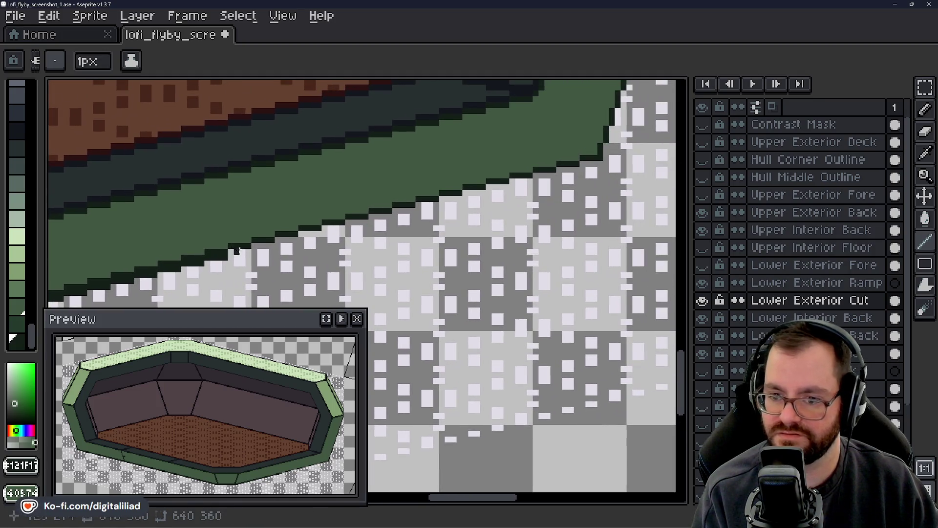
{"action": "left_click", "coordinate": [240, 250]}
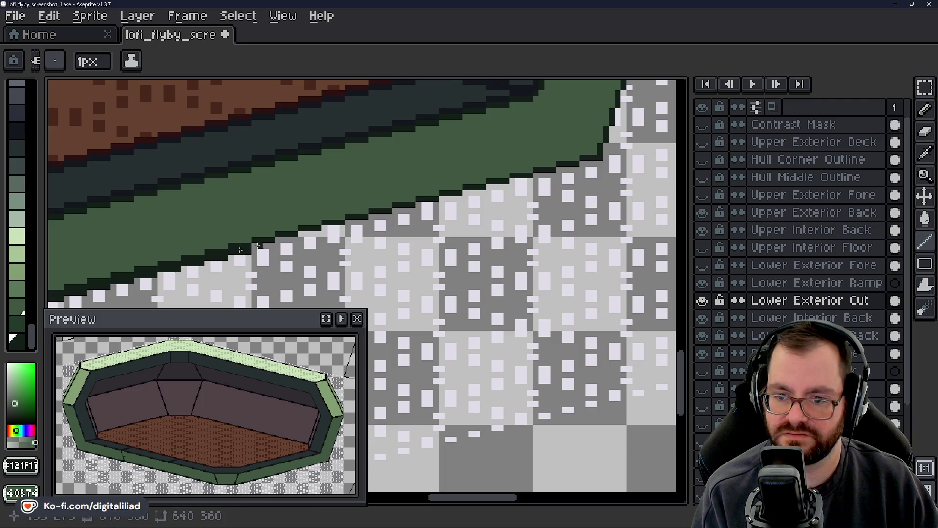
{"action": "left_click", "coordinate": [272, 242], "text": "shift"}
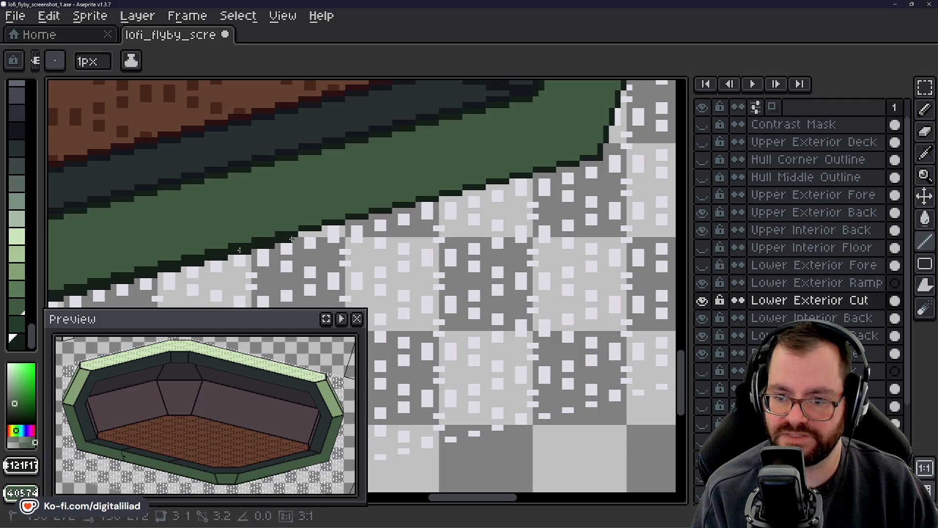
{"action": "left_click", "coordinate": [336, 228], "text": "shift"}
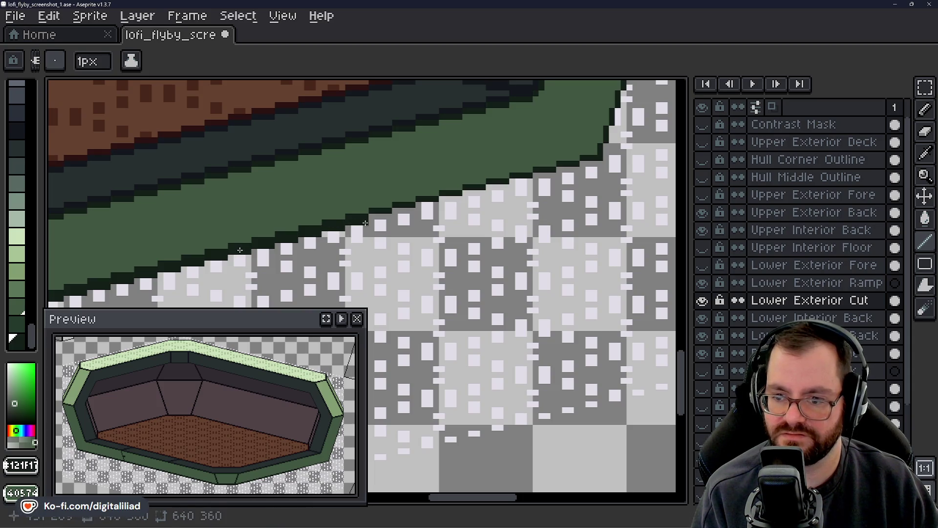
{"action": "left_click", "coordinate": [393, 210], "text": "shift"}
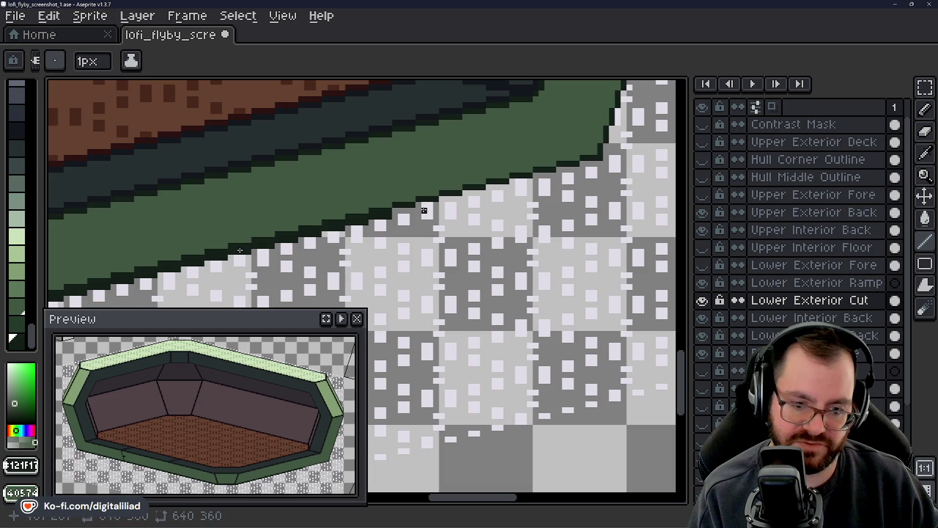
{"action": "left_click_drag", "start_coordinate": [389, 222], "coordinate": [252, 257]}
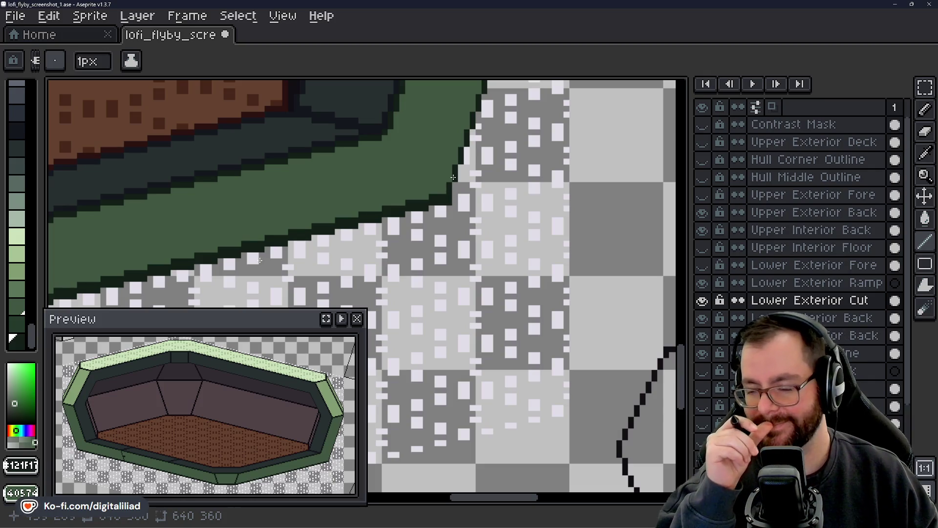
{"action": "scroll", "coordinate": [454, 177], "scroll_direction": "down", "scroll_amount": 2}
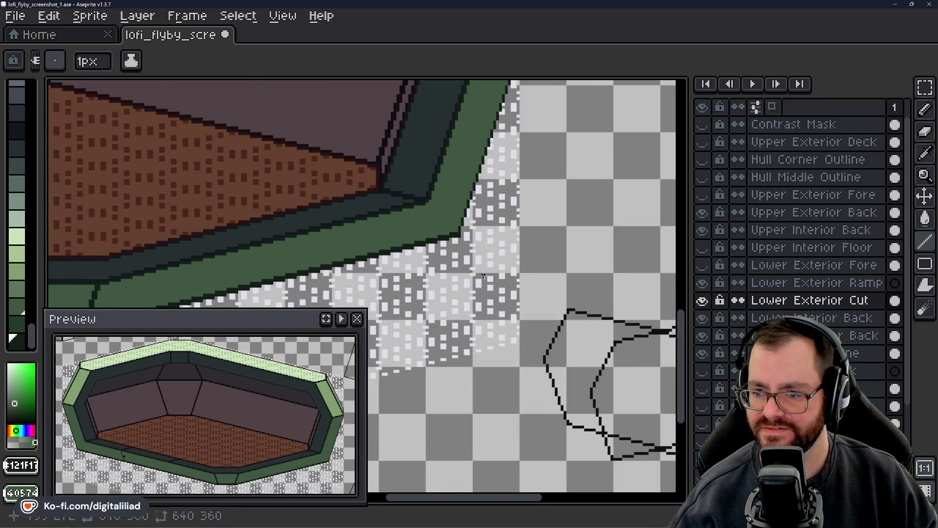
- Zoom into the lower-left hull corner and add the single missing dark outline pixel
{"action": "scroll", "coordinate": [507, 284], "scroll_direction": "down", "scroll_amount": 2}
{"action": "scroll", "coordinate": [507, 284], "scroll_direction": "down", "scroll_amount": 1}
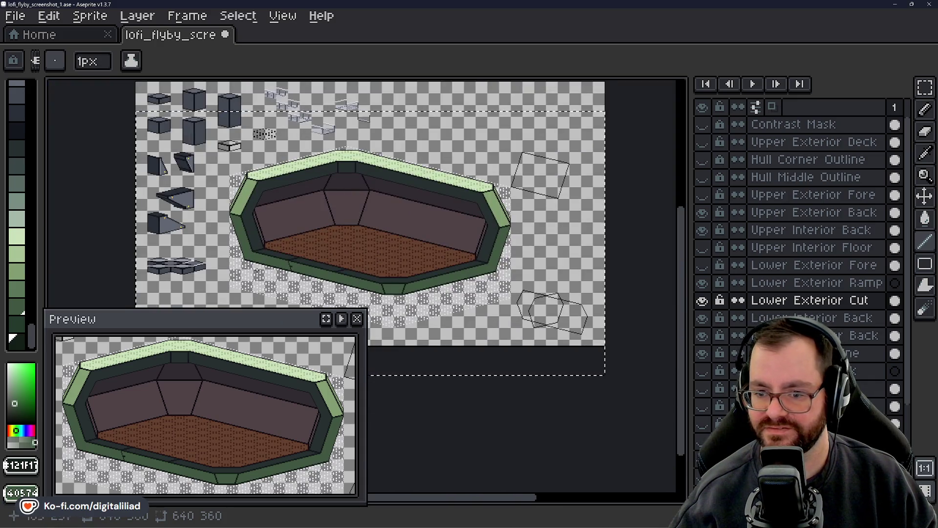
{"action": "scroll", "coordinate": [223, 250], "scroll_direction": "up", "scroll_amount": 3}
{"action": "scroll", "coordinate": [223, 250], "scroll_direction": "up", "scroll_amount": 1}
{"action": "scroll", "coordinate": [244, 250], "scroll_direction": "up", "scroll_amount": 1}
{"action": "scroll", "coordinate": [273, 250], "scroll_direction": "up", "scroll_amount": 1}
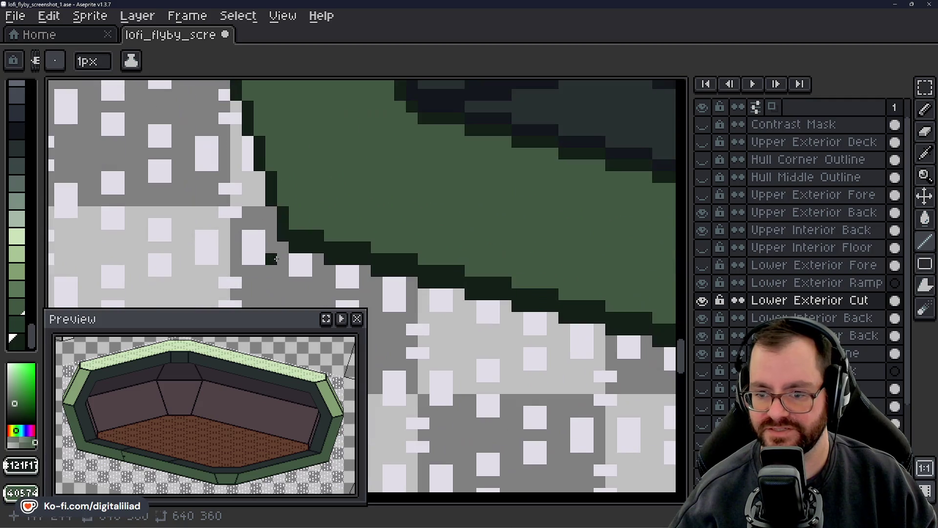
{"action": "left_click", "coordinate": [320, 269]}
{"action": "scroll", "coordinate": [314, 227], "scroll_direction": "down", "scroll_amount": 3}
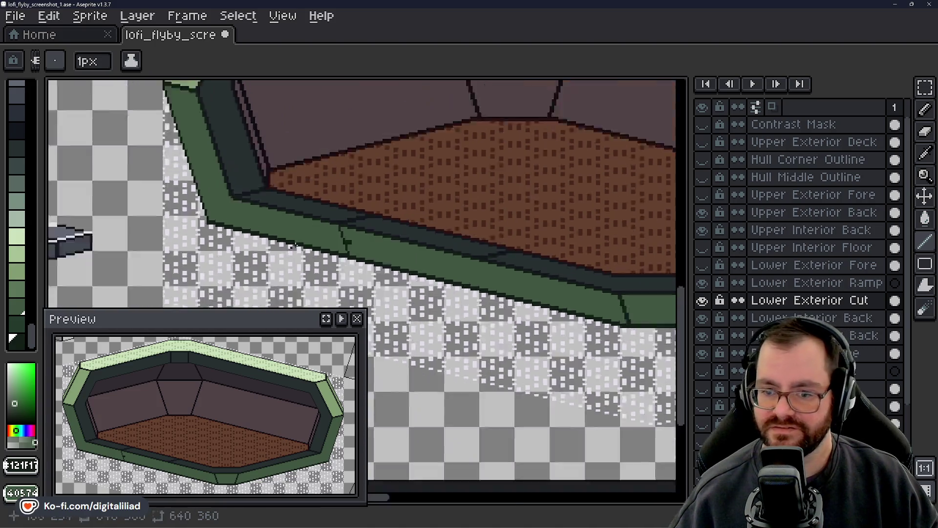
{"action": "scroll", "coordinate": [314, 228], "scroll_direction": "down", "scroll_amount": 1}
{"action": "mouse_move", "coordinate": [314, 228]}
{"action": "left_mouse_down"}
{"action": "mouse_move", "coordinate": [311, 315]}
{"action": "mouse_move", "coordinate": [314, 287]}
{"action": "left_mouse_up"}
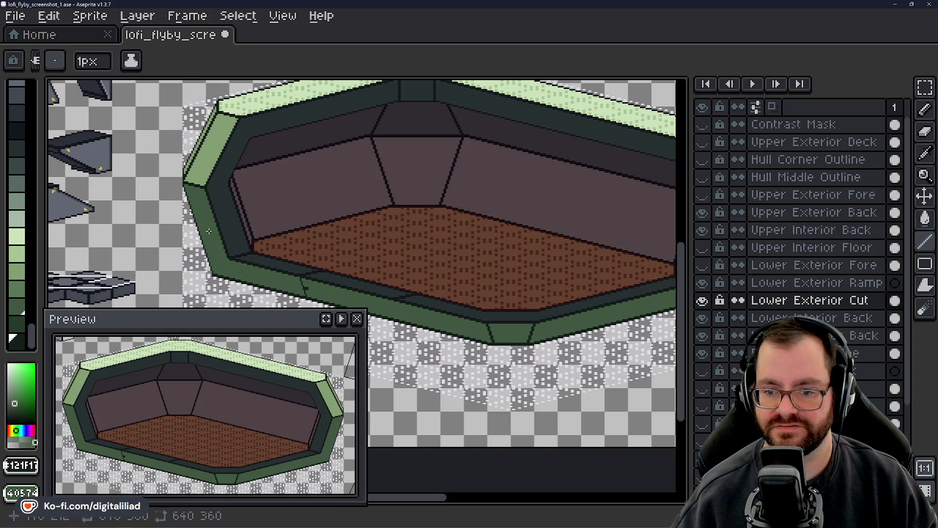
{"action": "scroll", "coordinate": [180, 185], "scroll_direction": "up", "scroll_amount": 1}
{"action": "scroll", "coordinate": [181, 186], "scroll_direction": "up", "scroll_amount": 1}
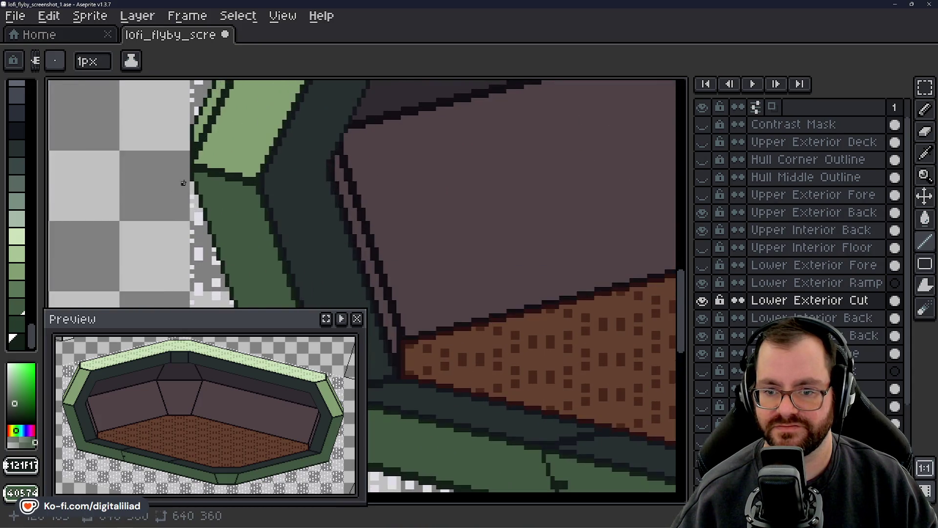
{"action": "scroll", "coordinate": [180, 186], "scroll_direction": "up", "scroll_amount": 1}
{"action": "scroll", "coordinate": [181, 186], "scroll_direction": "up", "scroll_amount": 1}
{"action": "scroll", "coordinate": [270, 194], "scroll_direction": "down", "scroll_amount": 4}
{"action": "scroll", "coordinate": [513, 315], "scroll_direction": "up", "scroll_amount": 2}
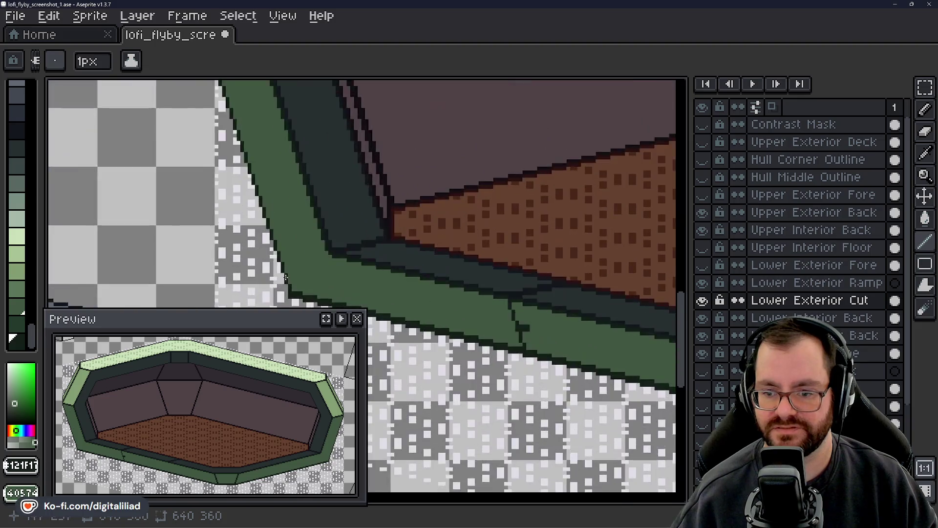
{"action": "scroll", "coordinate": [303, 255], "scroll_direction": "up", "scroll_amount": 2}
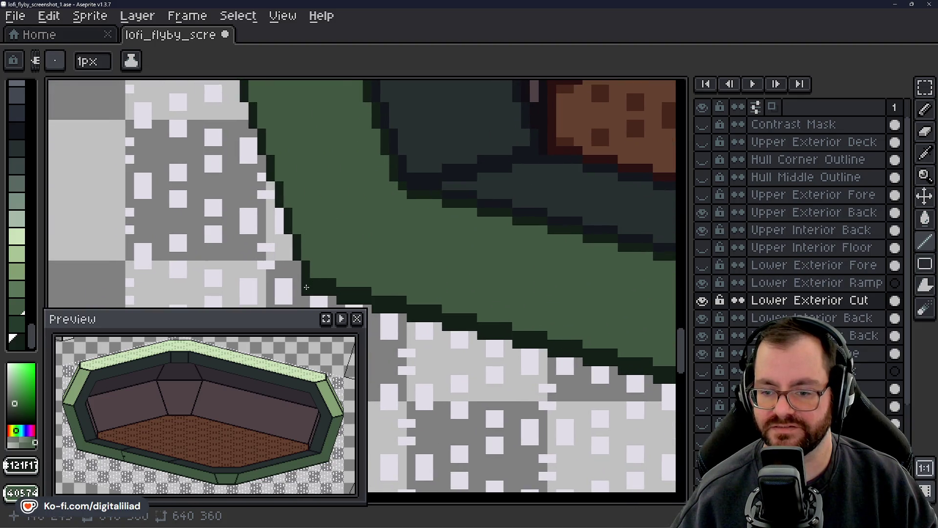
{"action": "scroll", "coordinate": [307, 287], "scroll_direction": "down", "scroll_amount": 2}
{"action": "mouse_move", "coordinate": [310, 213]}
{"action": "left_mouse_down"}
{"action": "mouse_move", "coordinate": [356, 320]}
{"action": "mouse_move", "coordinate": [353, 306]}
{"action": "left_mouse_up"}
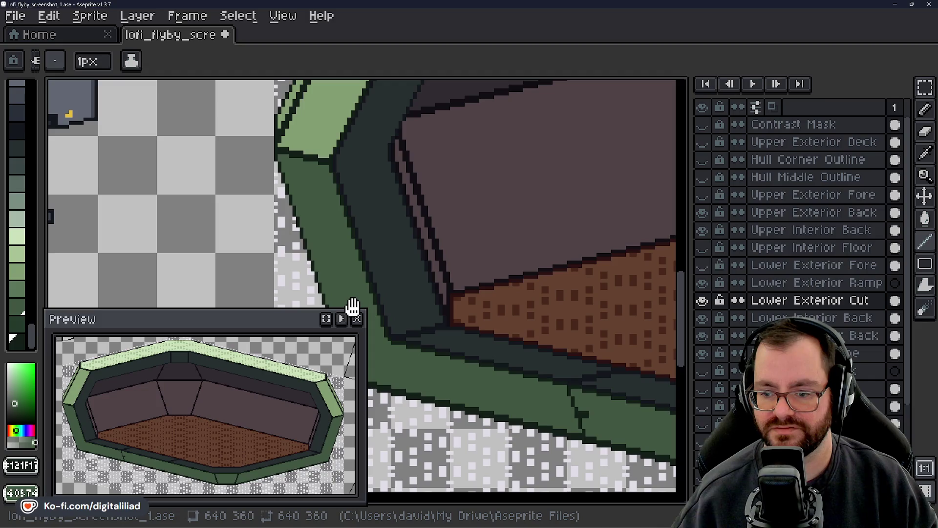
{"action": "left_click_drag", "start_coordinate": [353, 307], "coordinate": [339, 279]}
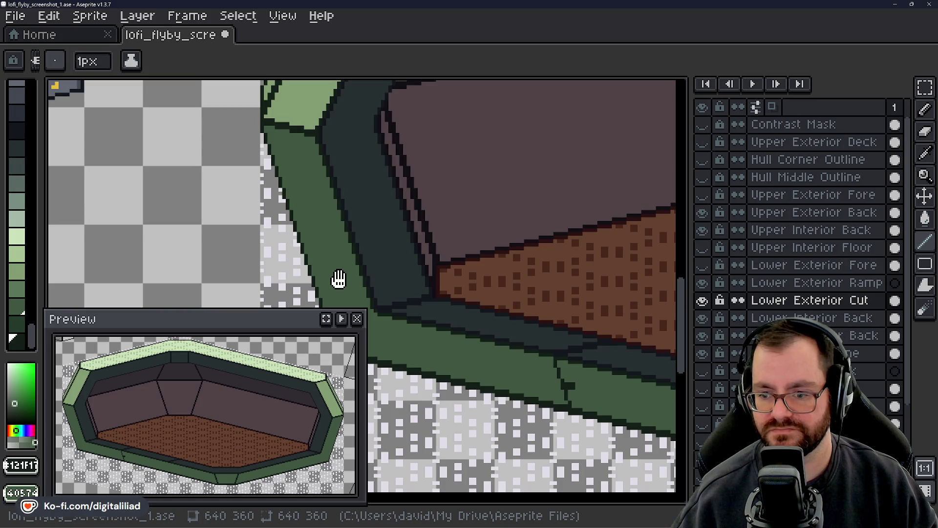
{"action": "left_click_drag", "start_coordinate": [339, 279], "coordinate": [336, 296]}
{"action": "mouse_move", "coordinate": [364, 185]}
{"action": "left_mouse_down"}
{"action": "mouse_move", "coordinate": [336, 247]}
{"action": "mouse_move", "coordinate": [359, 196]}
{"action": "left_mouse_up"}
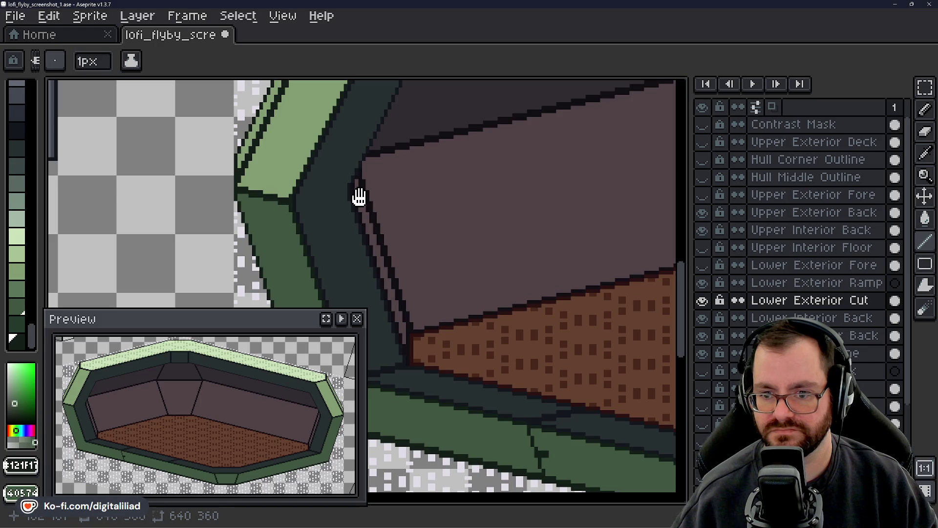
{"action": "scroll", "coordinate": [359, 196], "scroll_direction": "down", "scroll_amount": 3}
{"action": "scroll", "coordinate": [365, 181], "scroll_direction": "down", "scroll_amount": 1}
{"action": "scroll", "coordinate": [373, 190], "scroll_direction": "down", "scroll_amount": 5}
{"action": "scroll", "coordinate": [534, 212], "scroll_direction": "down", "scroll_amount": 4}
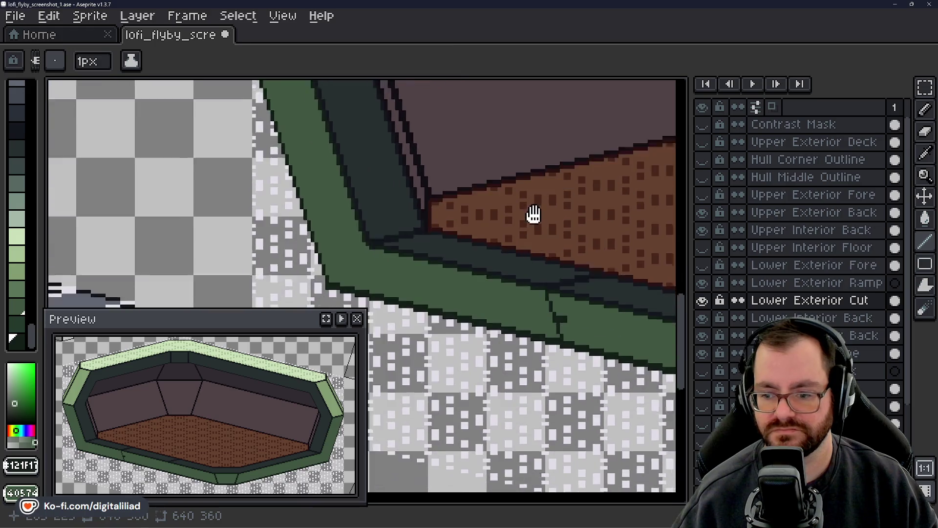
{"action": "scroll", "coordinate": [469, 229], "scroll_direction": "up", "scroll_amount": 1}
{"action": "scroll", "coordinate": [381, 225], "scroll_direction": "up", "scroll_amount": 2}
{"action": "scroll", "coordinate": [303, 210], "scroll_direction": "up", "scroll_amount": 2}
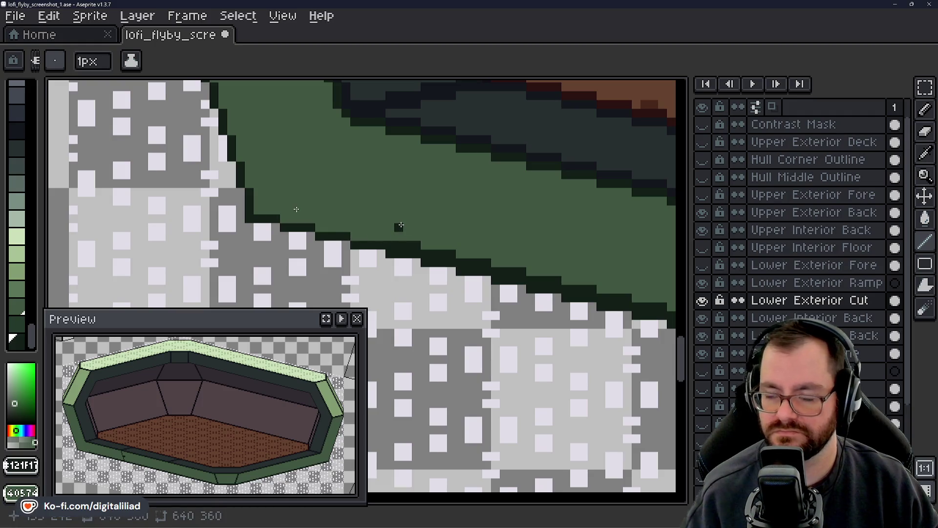
{"action": "scroll", "coordinate": [263, 209], "scroll_direction": "down", "scroll_amount": 2}
{"action": "mouse_move", "coordinate": [581, 208]}
{"action": "left_mouse_down"}
{"action": "mouse_move", "coordinate": [471, 219]}
{"action": "mouse_move", "coordinate": [502, 237]}
{"action": "mouse_move", "coordinate": [473, 231]}
{"action": "left_mouse_up"}
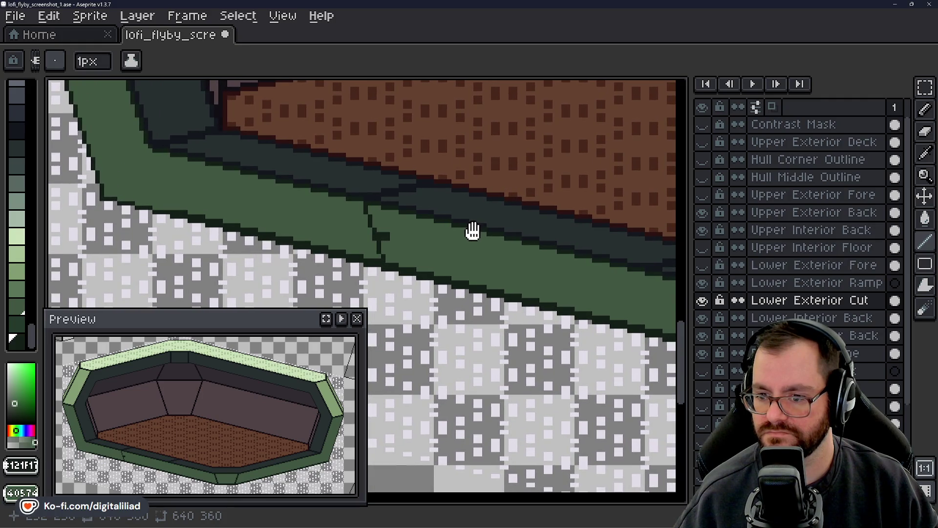
{"action": "scroll", "coordinate": [472, 230], "scroll_direction": "up", "scroll_amount": 1}
{"action": "scroll", "coordinate": [342, 235], "scroll_direction": "up", "scroll_amount": 1}
{"action": "scroll", "coordinate": [196, 234], "scroll_direction": "up", "scroll_amount": 1}
{"action": "scroll", "coordinate": [220, 241], "scroll_direction": "up", "scroll_amount": 1}
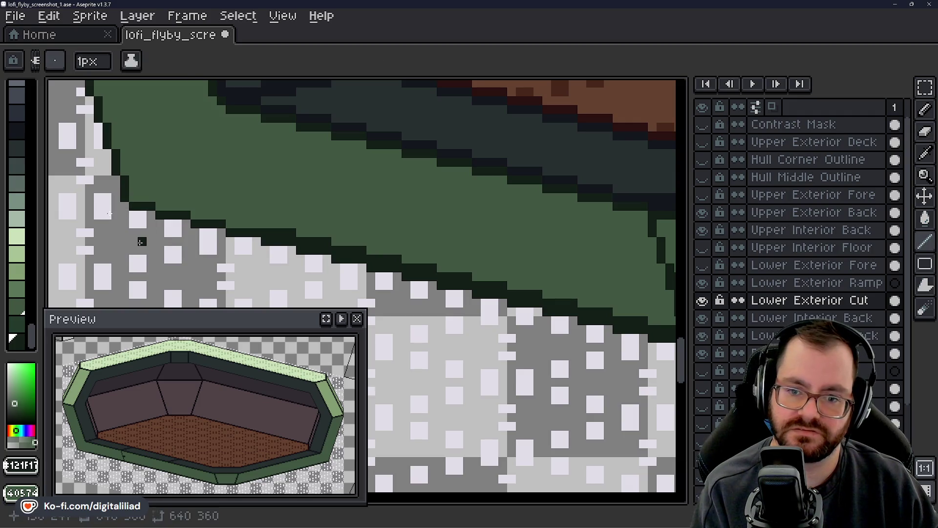
{"action": "scroll", "coordinate": [306, 231], "scroll_direction": "down", "scroll_amount": 2}
{"action": "scroll", "coordinate": [305, 231], "scroll_direction": "down", "scroll_amount": 2}
{"action": "scroll", "coordinate": [309, 265], "scroll_direction": "up", "scroll_amount": 2}
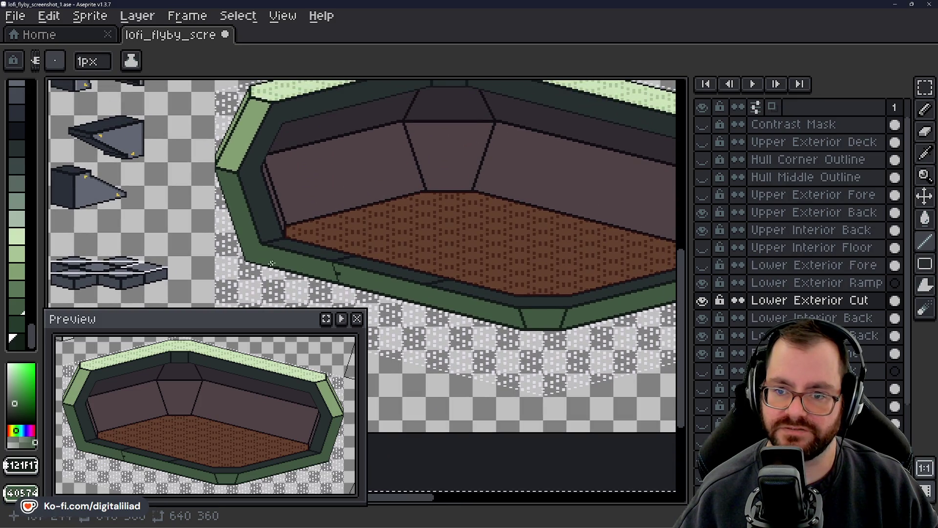
- Zoom to the lower-left hull wall and add two dark green pixels above the lower outline
{"action": "scroll", "coordinate": [271, 263], "scroll_direction": "down", "scroll_amount": 2}
{"action": "scroll", "coordinate": [323, 262], "scroll_direction": "up", "scroll_amount": 2}
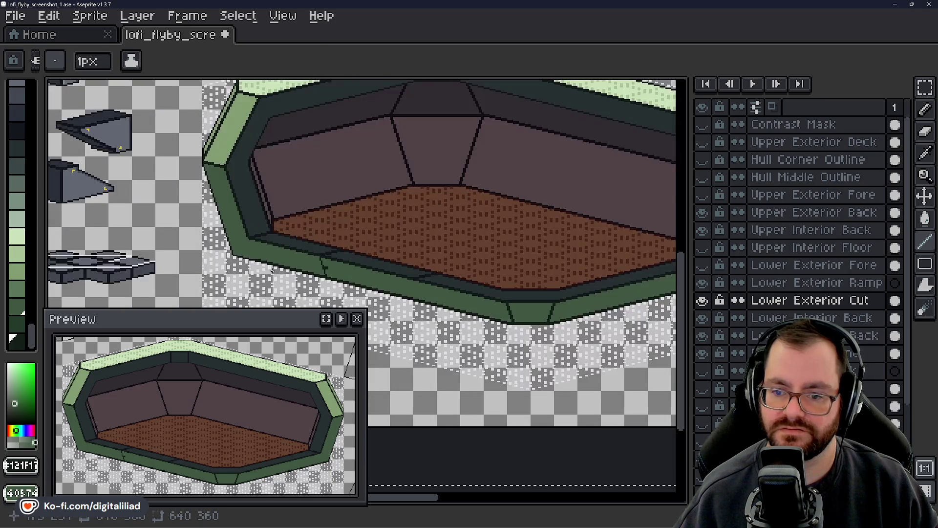
{"action": "left_click_drag", "start_coordinate": [418, 237], "coordinate": [196, 225]}
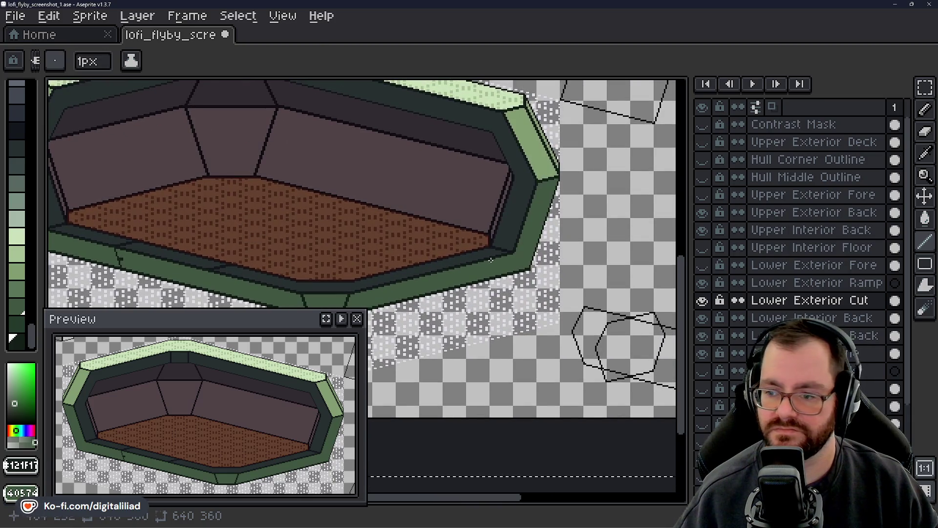
{"action": "left_click_drag", "start_coordinate": [497, 256], "coordinate": [460, 245]}
{"action": "scroll", "coordinate": [460, 247], "scroll_direction": "up", "scroll_amount": 2}
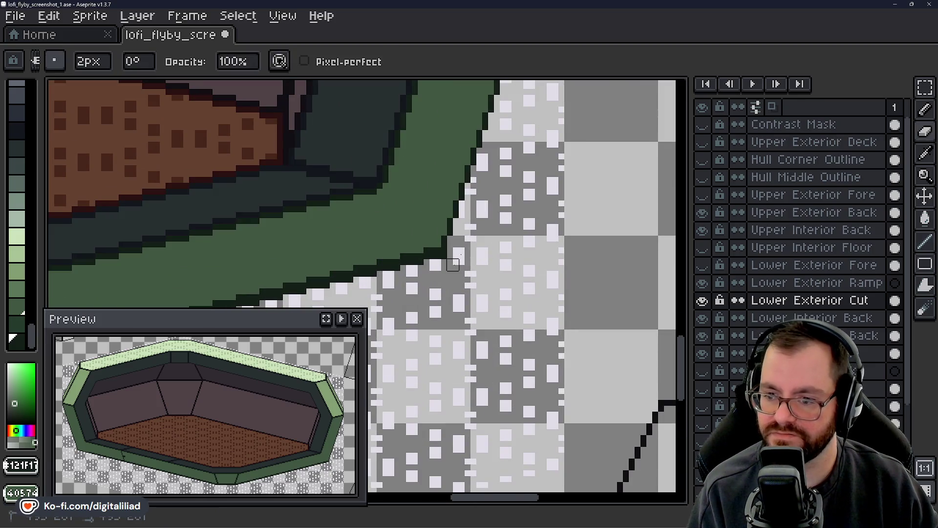
{"action": "scroll", "coordinate": [456, 260], "scroll_direction": "down", "scroll_amount": 1}
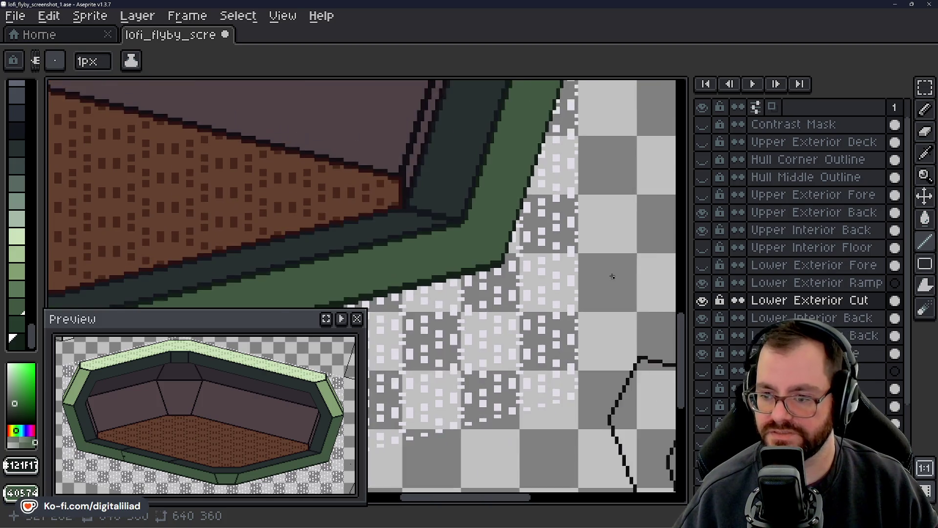
{"action": "scroll", "coordinate": [541, 267], "scroll_direction": "down", "scroll_amount": 1}
{"action": "left_click_drag", "start_coordinate": [542, 268], "coordinate": [628, 185]}
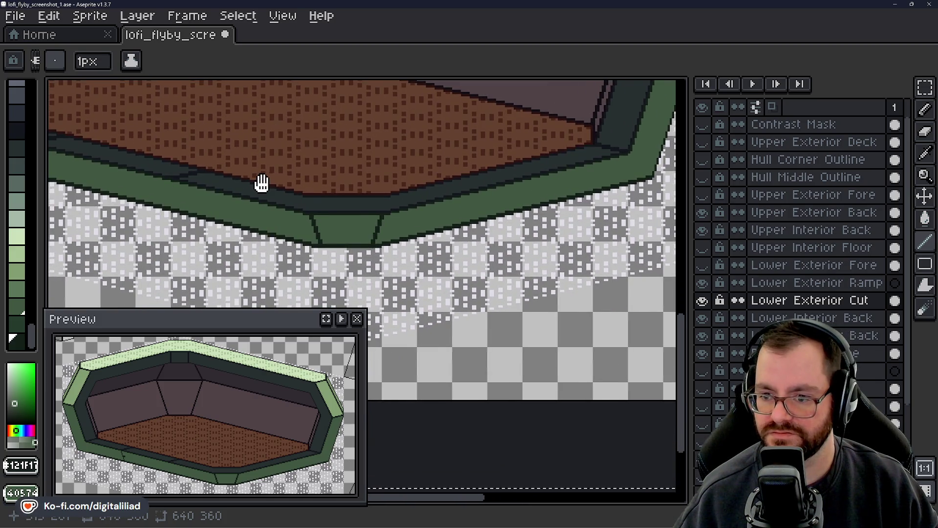
{"action": "mouse_move", "coordinate": [262, 183]}
{"action": "left_mouse_down"}
{"action": "mouse_move", "coordinate": [425, 266]}
{"action": "mouse_move", "coordinate": [370, 266]}
{"action": "mouse_move", "coordinate": [495, 274]}
{"action": "left_mouse_up"}
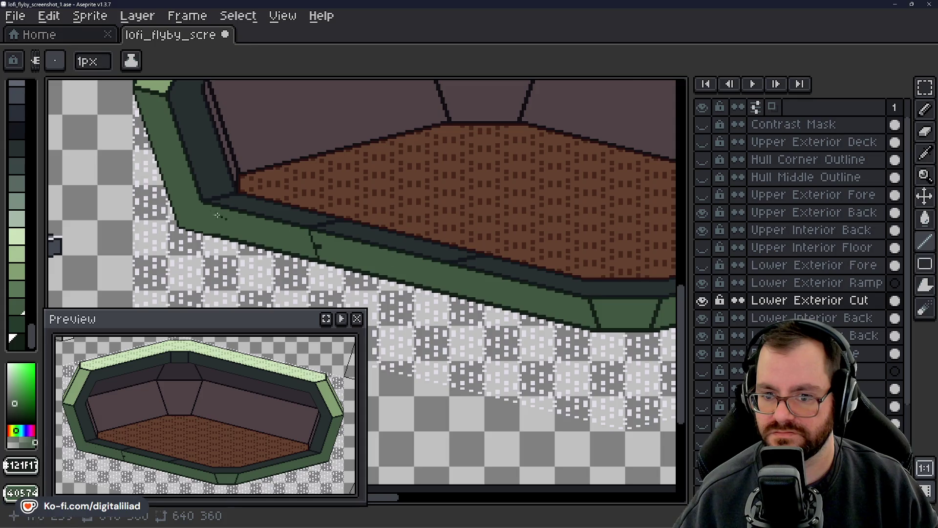
{"action": "scroll", "coordinate": [217, 215], "scroll_direction": "up", "scroll_amount": 1}
{"action": "scroll", "coordinate": [254, 235], "scroll_direction": "up", "scroll_amount": 1}
{"action": "scroll", "coordinate": [298, 259], "scroll_direction": "up", "scroll_amount": 1}
{"action": "scroll", "coordinate": [348, 287], "scroll_direction": "up", "scroll_amount": 2}
{"action": "scroll", "coordinate": [353, 264], "scroll_direction": "up", "scroll_amount": 1}
{"action": "scroll", "coordinate": [318, 171], "scroll_direction": "up", "scroll_amount": 1}
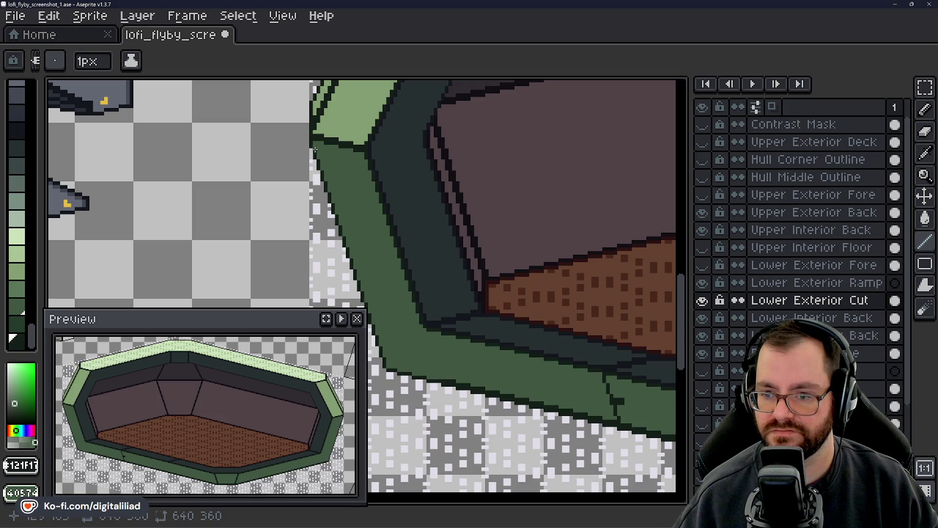
{"action": "scroll", "coordinate": [315, 149], "scroll_direction": "up", "scroll_amount": 1}
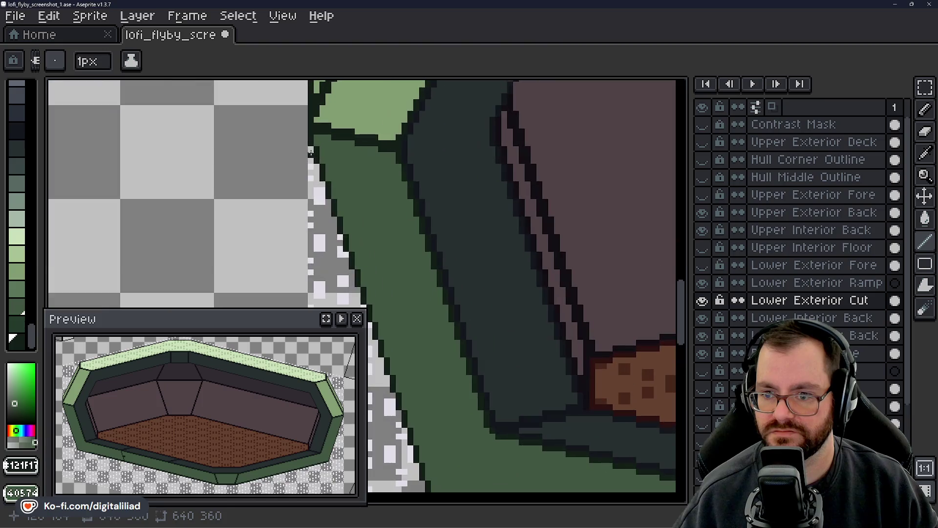
{"action": "scroll", "coordinate": [311, 152], "scroll_direction": "up", "scroll_amount": 1}
{"action": "scroll", "coordinate": [310, 152], "scroll_direction": "down", "scroll_amount": 1}
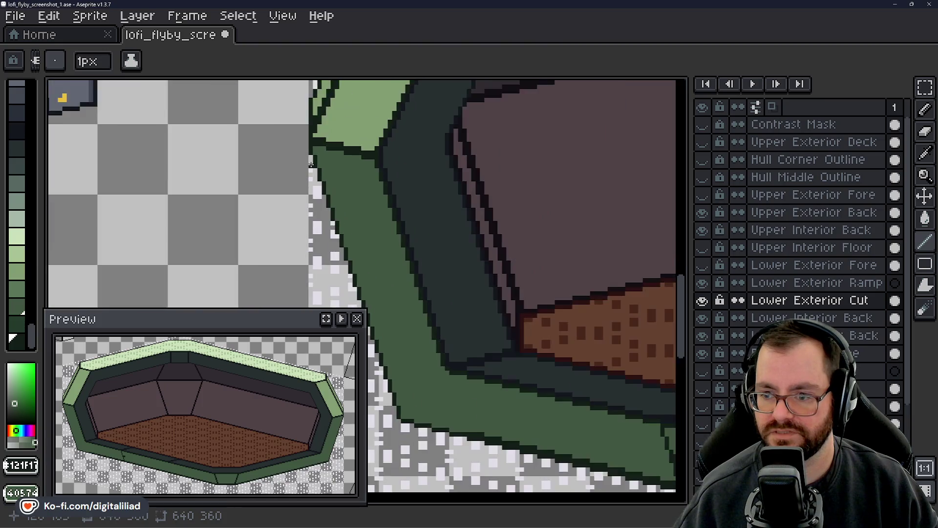
{"action": "left_click_drag", "start_coordinate": [580, 376], "coordinate": [503, 256]}
{"action": "scroll", "coordinate": [503, 256], "scroll_direction": "up", "scroll_amount": 1}
{"action": "scroll", "coordinate": [366, 234], "scroll_direction": "up", "scroll_amount": 1}
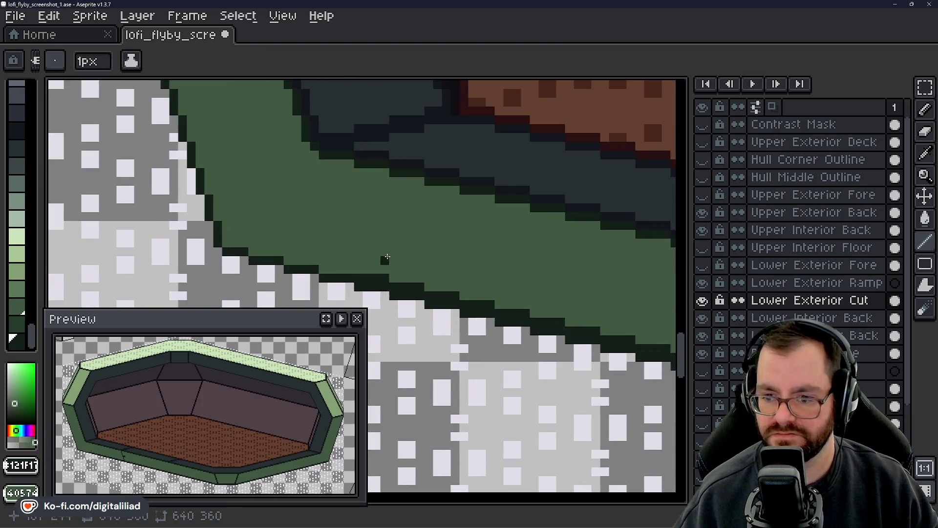
{"action": "scroll", "coordinate": [383, 260], "scroll_direction": "up", "scroll_amount": 1}
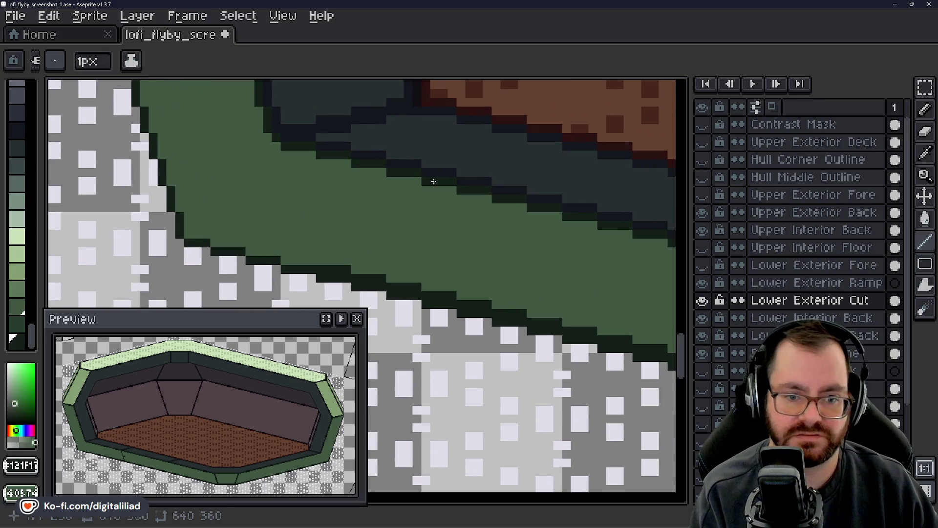
{"action": "left_click", "coordinate": [327, 261]}
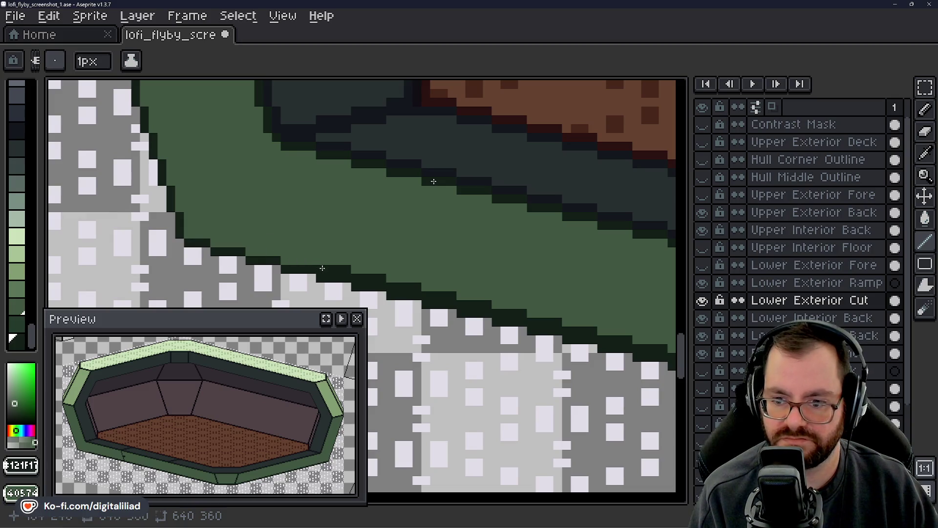
{"action": "left_click", "coordinate": [347, 262]}
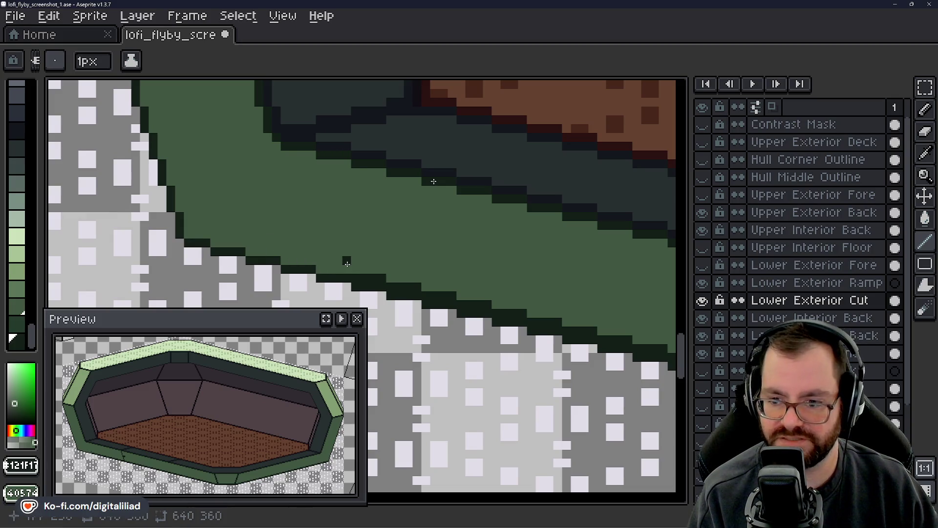
- Repaint stray outline pixels green along the lower wall and add a short straight outline line
{"action": "mouse_move", "coordinate": [391, 284]}
{"action": "left_mouse_down"}
{"action": "mouse_move", "coordinate": [519, 312]}
{"action": "mouse_move", "coordinate": [476, 271]}
{"action": "mouse_move", "coordinate": [325, 227]}
{"action": "left_mouse_up"}
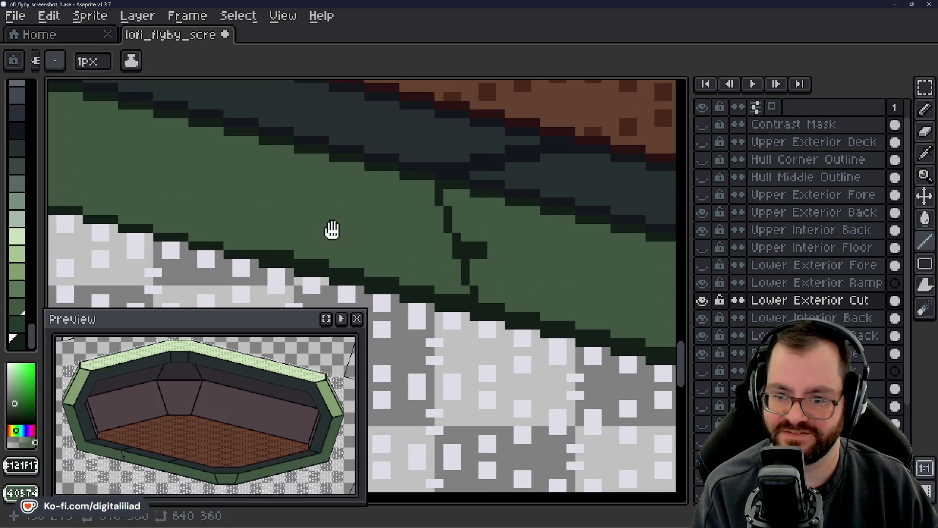
{"action": "left_click_drag", "start_coordinate": [327, 225], "coordinate": [245, 203]}
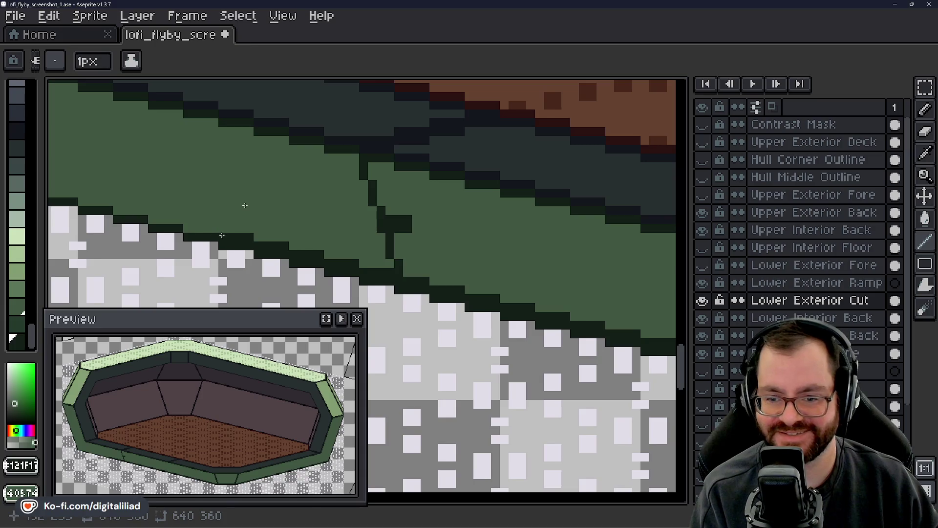
{"action": "left_click_drag", "start_coordinate": [265, 248], "coordinate": [318, 246]}
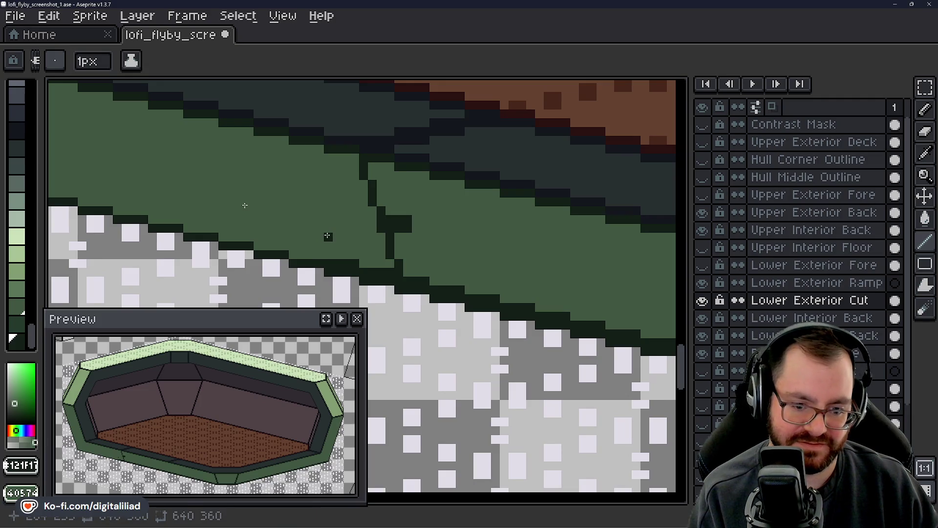
{"action": "mouse_move", "coordinate": [334, 262]}
{"action": "left_mouse_down"}
{"action": "mouse_move", "coordinate": [299, 224]}
{"action": "mouse_move", "coordinate": [182, 210]}
{"action": "mouse_move", "coordinate": [223, 211]}
{"action": "left_mouse_up"}
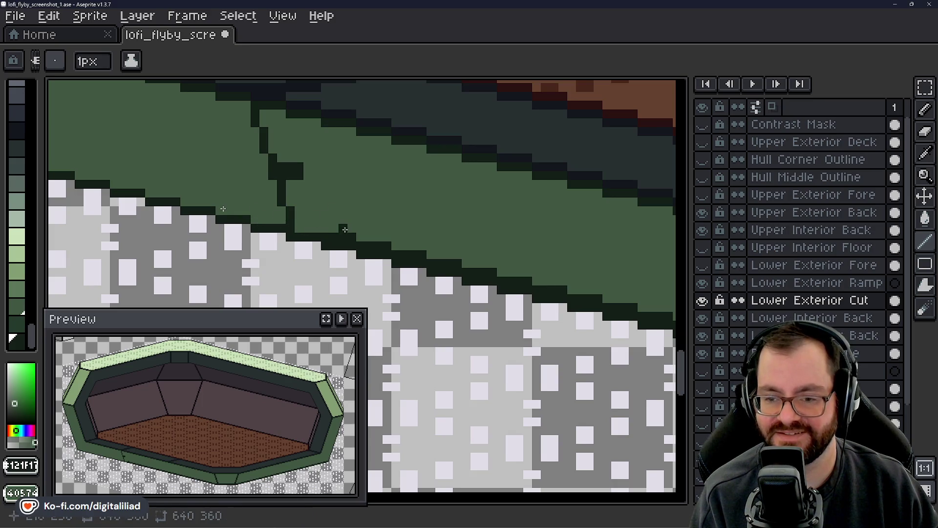
{"action": "left_click_drag", "start_coordinate": [345, 229], "coordinate": [239, 212]}
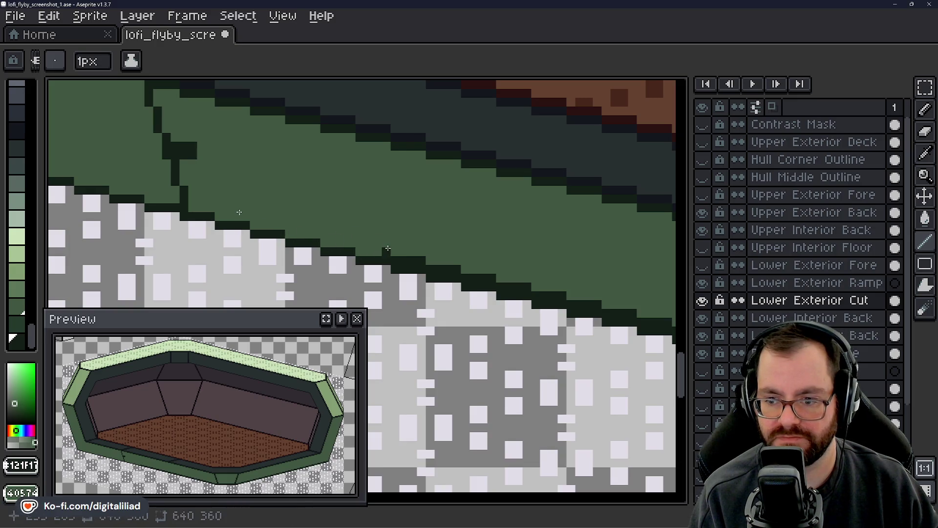
{"action": "mouse_move", "coordinate": [433, 269]}
{"action": "left_mouse_down"}
{"action": "mouse_move", "coordinate": [458, 267]}
{"action": "mouse_move", "coordinate": [408, 266]}
{"action": "mouse_move", "coordinate": [268, 225]}
{"action": "left_mouse_up"}
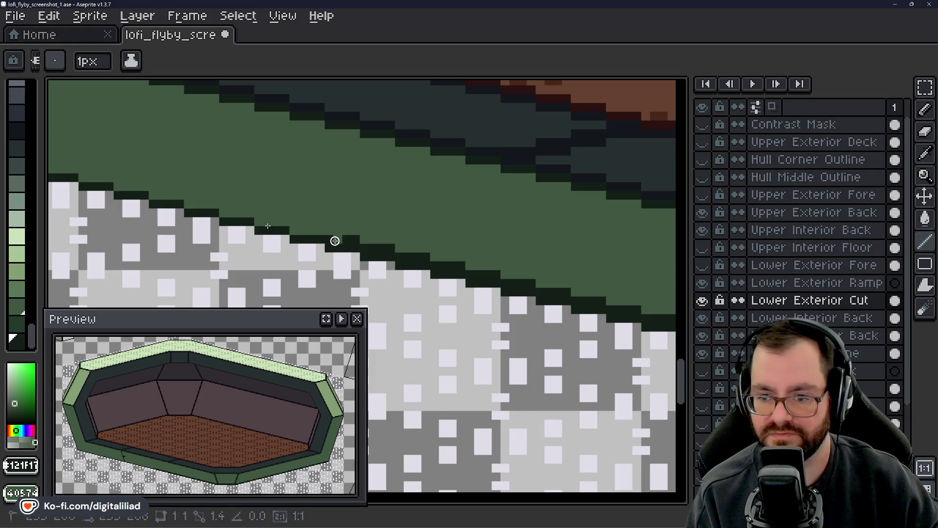
- Thin the dark outline pixels along the hull's lower edge near the right corner
{"action": "left_click_drag", "start_coordinate": [370, 247], "coordinate": [427, 261]}
{"action": "left_click_drag", "start_coordinate": [299, 235], "coordinate": [322, 235]}
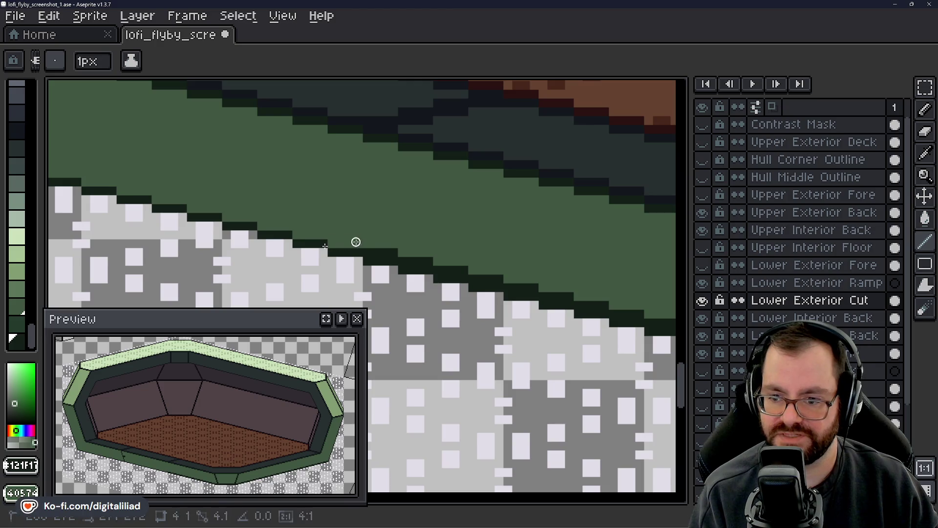
{"action": "mouse_move", "coordinate": [391, 251]}
{"action": "left_mouse_down"}
{"action": "mouse_move", "coordinate": [429, 266]}
{"action": "mouse_move", "coordinate": [275, 239]}
{"action": "mouse_move", "coordinate": [272, 228]}
{"action": "mouse_move", "coordinate": [325, 250]}
{"action": "mouse_move", "coordinate": [346, 241]}
{"action": "mouse_move", "coordinate": [402, 262]}
{"action": "mouse_move", "coordinate": [387, 268]}
{"action": "mouse_move", "coordinate": [406, 266]}
{"action": "left_mouse_up"}
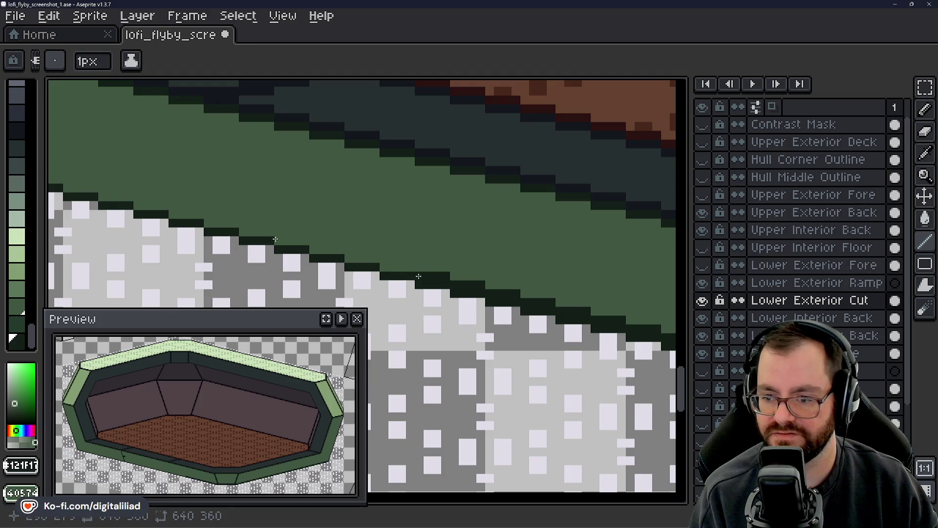
{"action": "left_click_drag", "start_coordinate": [418, 276], "coordinate": [277, 245]}
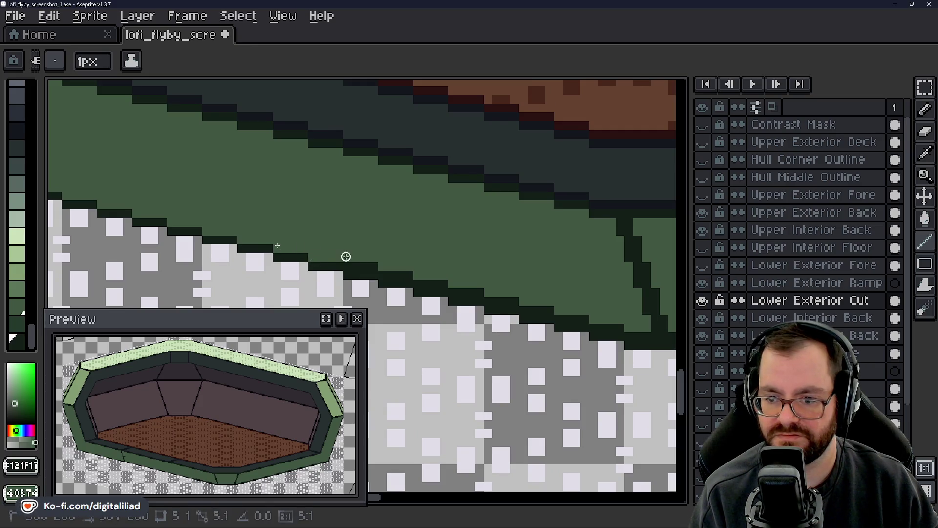
{"action": "left_click", "coordinate": [378, 263]}
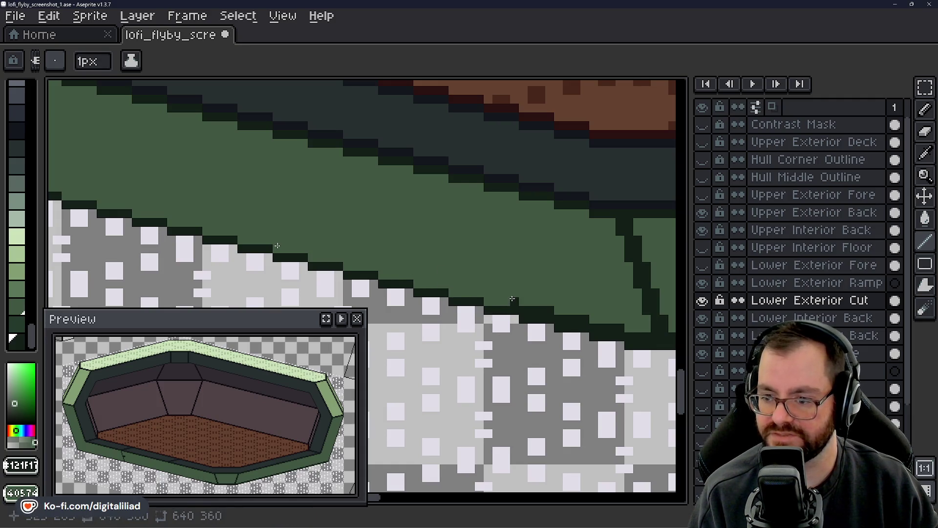
- Redraw the dark outline steps along the trapezoid panel's edge and hull corner
{"action": "left_click_drag", "start_coordinate": [512, 299], "coordinate": [280, 269]}
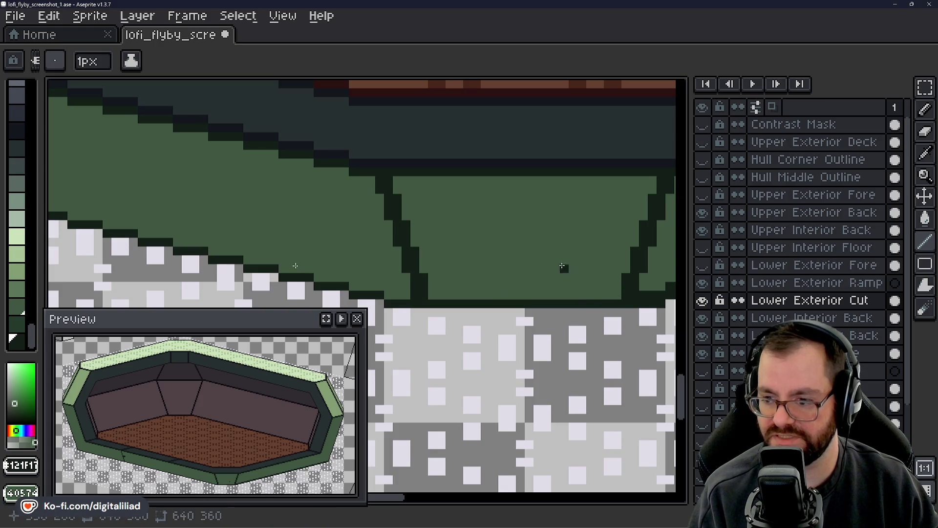
{"action": "left_click_drag", "start_coordinate": [567, 261], "coordinate": [242, 247]}
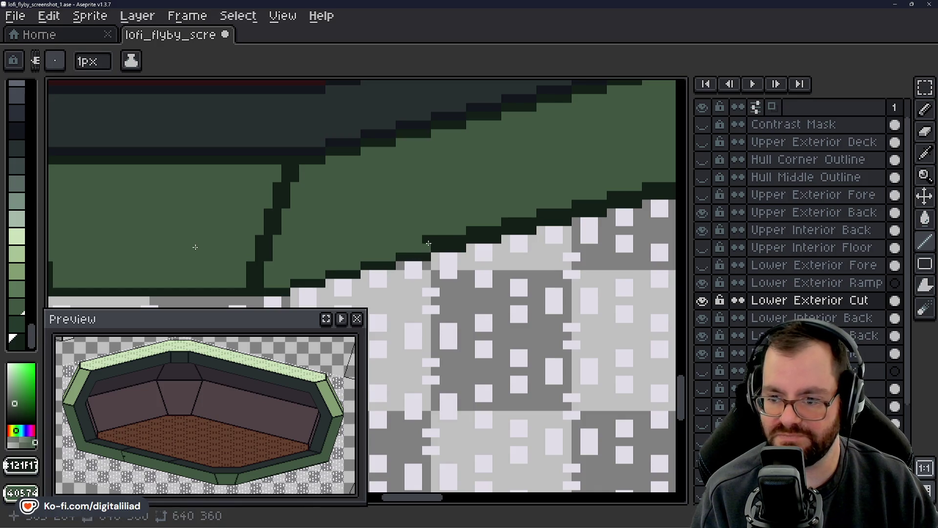
{"action": "mouse_move", "coordinate": [435, 238]}
{"action": "left_mouse_down"}
{"action": "mouse_move", "coordinate": [461, 237]}
{"action": "mouse_move", "coordinate": [241, 261]}
{"action": "mouse_move", "coordinate": [386, 224]}
{"action": "mouse_move", "coordinate": [357, 195]}
{"action": "left_mouse_up"}
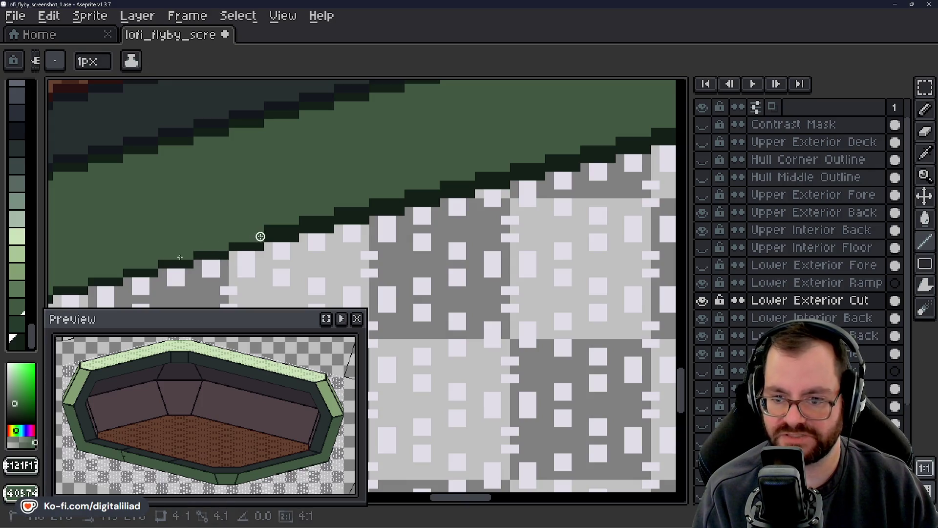
{"action": "left_click_drag", "start_coordinate": [301, 221], "coordinate": [329, 217]}
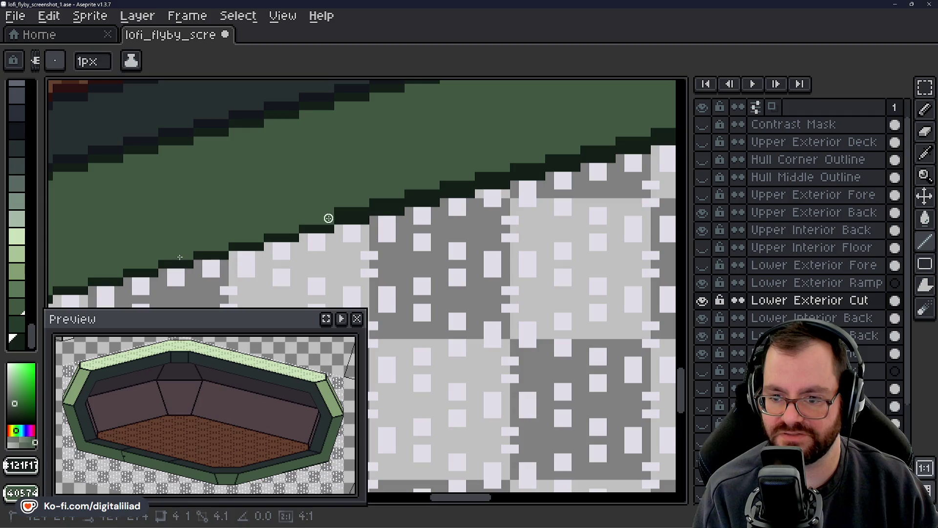
{"action": "scroll", "coordinate": [180, 257], "scroll_direction": "down", "scroll_amount": 3}
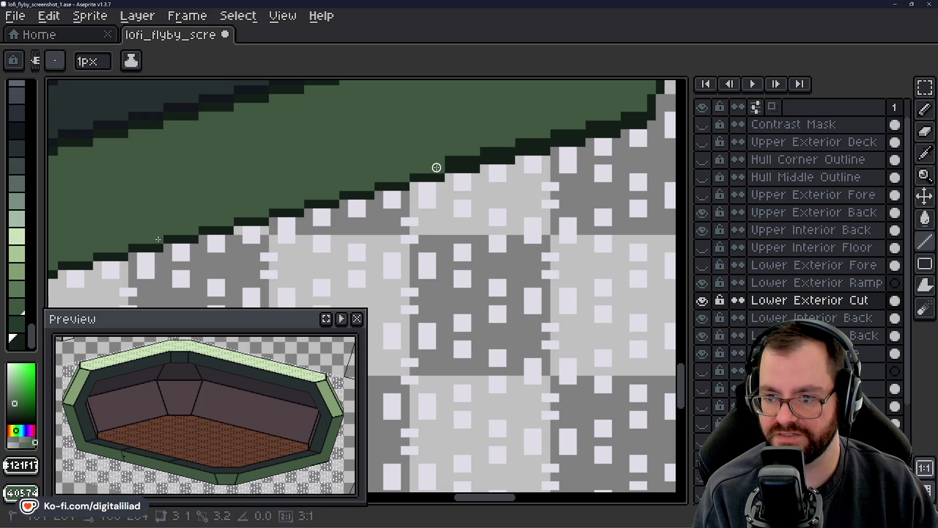
{"action": "mouse_move", "coordinate": [435, 165]}
{"action": "left_mouse_down"}
{"action": "mouse_move", "coordinate": [218, 250]}
{"action": "mouse_move", "coordinate": [252, 233]}
{"action": "left_mouse_up"}
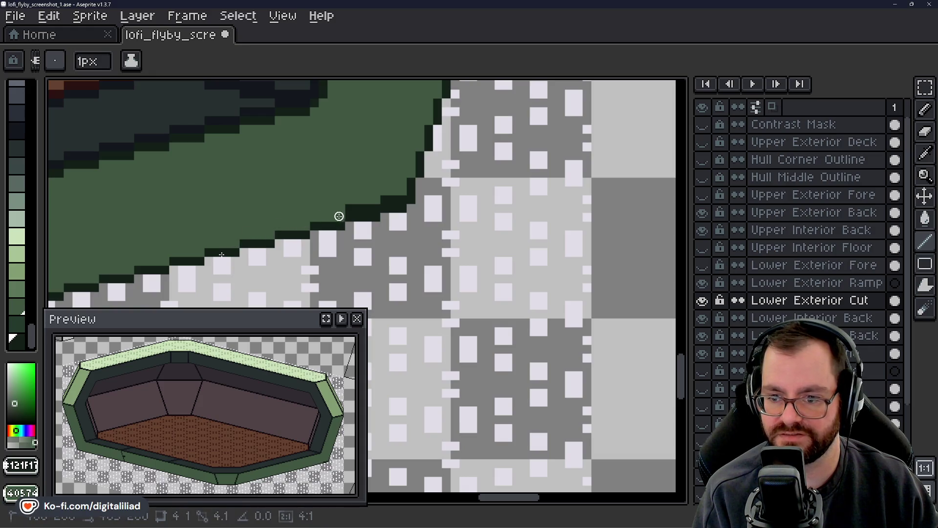
{"action": "left_click_drag", "start_coordinate": [380, 210], "coordinate": [391, 201]}
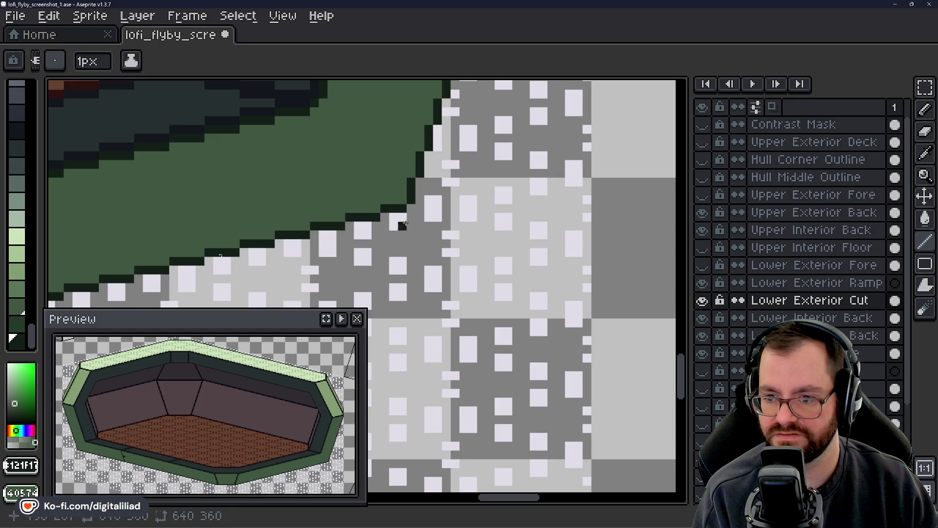
{"action": "key", "text": "z"}
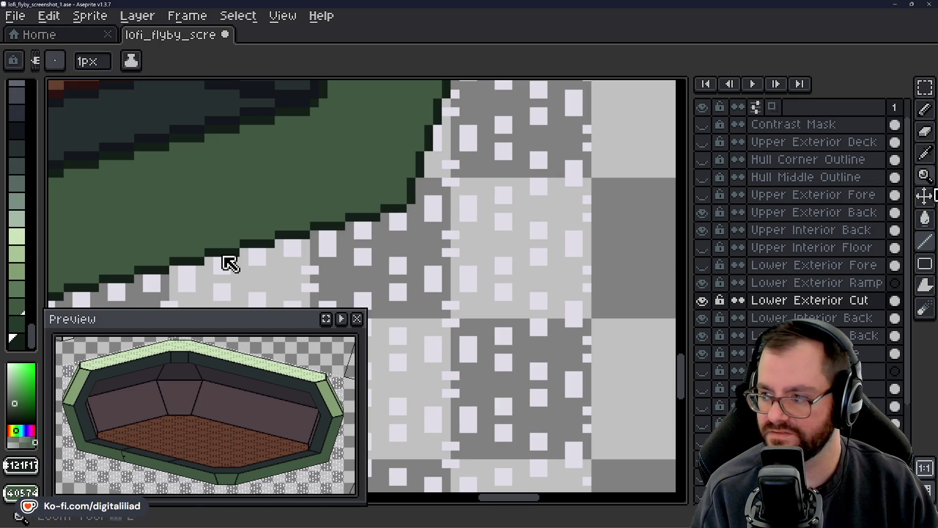
{"action": "scroll", "coordinate": [472, 208], "scroll_direction": "down", "scroll_amount": 3}
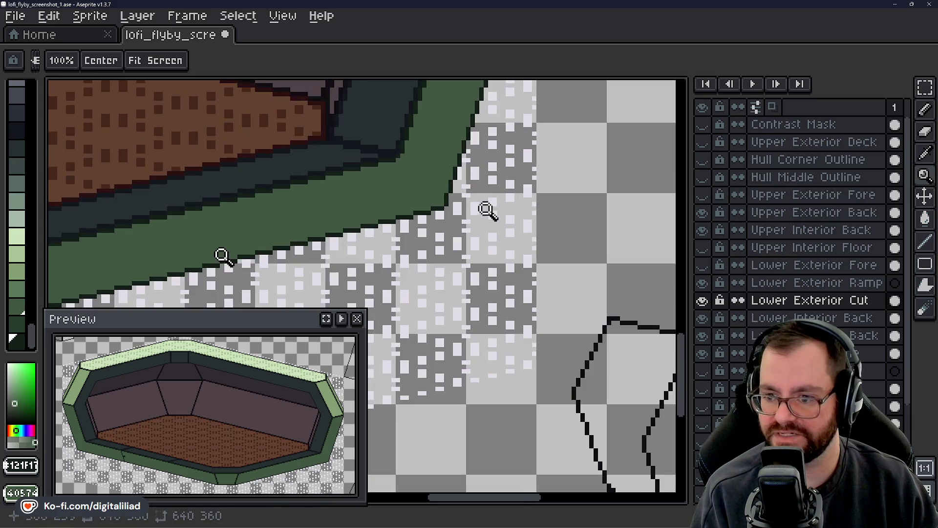
{"action": "scroll", "coordinate": [496, 223], "scroll_direction": "down", "scroll_amount": 2}
{"action": "scroll", "coordinate": [505, 215], "scroll_direction": "down", "scroll_amount": 1}
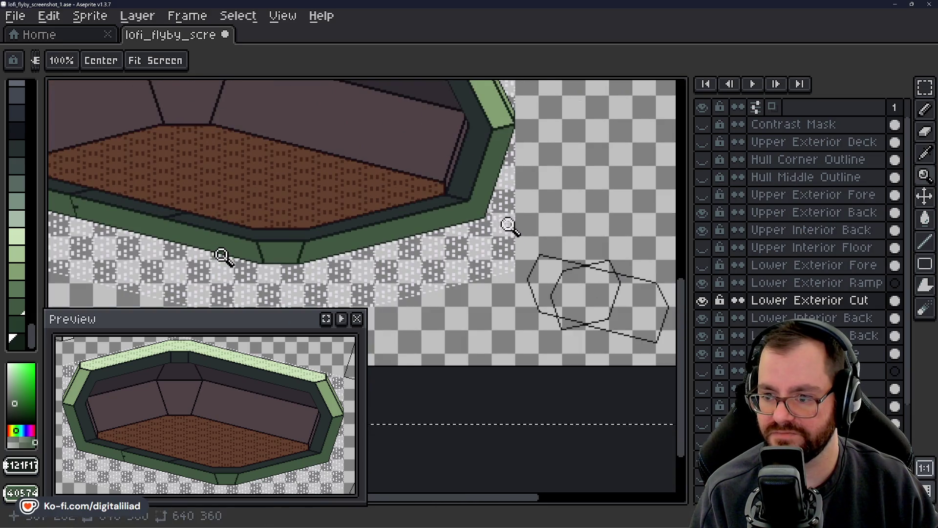
{"action": "scroll", "coordinate": [505, 224], "scroll_direction": "down", "scroll_amount": 1}
{"action": "scroll", "coordinate": [499, 199], "scroll_direction": "up", "scroll_amount": 1}
{"action": "scroll", "coordinate": [488, 136], "scroll_direction": "up", "scroll_amount": 2}
{"action": "scroll", "coordinate": [489, 141], "scroll_direction": "up", "scroll_amount": 1}
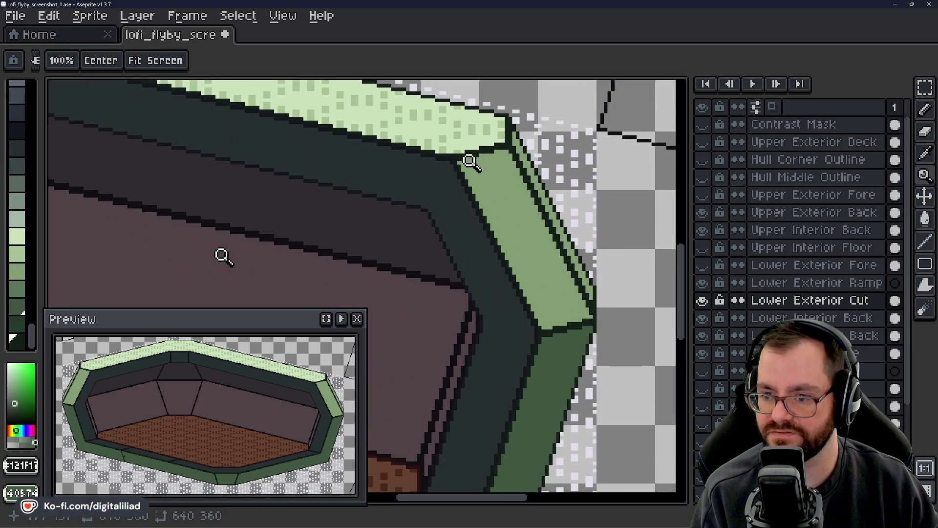
{"action": "scroll", "coordinate": [421, 209], "scroll_direction": "up", "scroll_amount": 1}
{"action": "scroll", "coordinate": [422, 208], "scroll_direction": "up", "scroll_amount": 2}
{"action": "scroll", "coordinate": [431, 213], "scroll_direction": "down", "scroll_amount": 1}
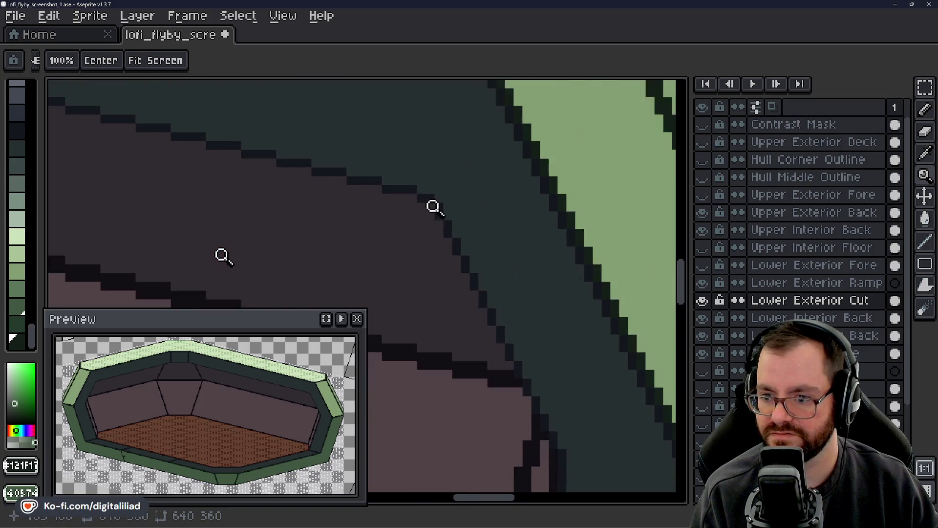
{"action": "scroll", "coordinate": [453, 214], "scroll_direction": "down", "scroll_amount": 1}
{"action": "scroll", "coordinate": [475, 192], "scroll_direction": "down", "scroll_amount": 1}
{"action": "scroll", "coordinate": [479, 190], "scroll_direction": "down", "scroll_amount": 1}
{"action": "scroll", "coordinate": [464, 182], "scroll_direction": "down", "scroll_amount": 1}
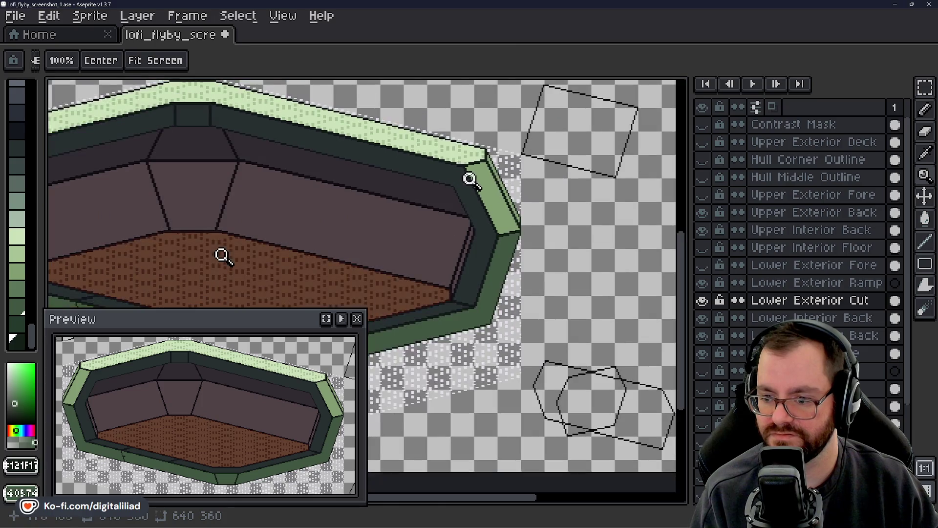
{"action": "scroll", "coordinate": [469, 178], "scroll_direction": "down", "scroll_amount": 1}
{"action": "scroll", "coordinate": [473, 268], "scroll_direction": "up", "scroll_amount": 2}
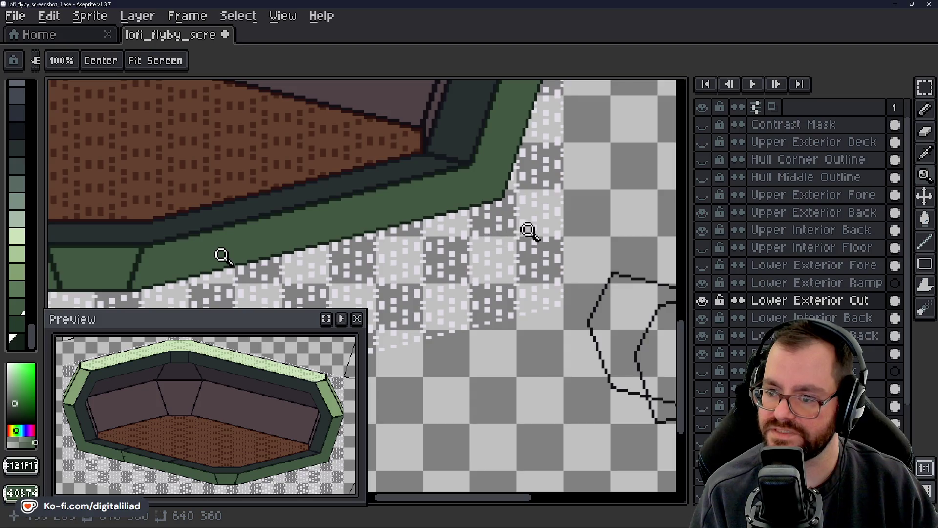
{"action": "scroll", "coordinate": [529, 232], "scroll_direction": "down", "scroll_amount": 2}
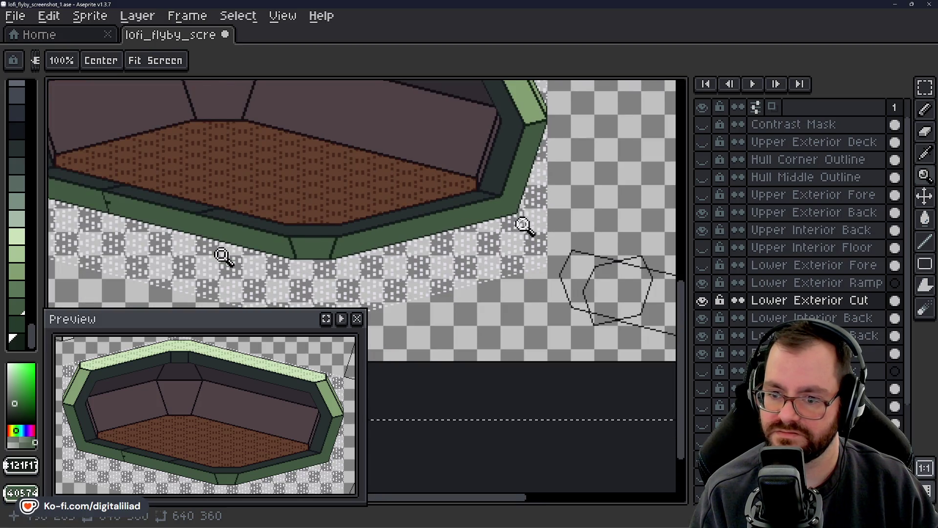
{"action": "scroll", "coordinate": [280, 224], "scroll_direction": "down", "scroll_amount": 2}
{"action": "scroll", "coordinate": [266, 212], "scroll_direction": "up", "scroll_amount": 2}
{"action": "scroll", "coordinate": [272, 198], "scroll_direction": "up", "scroll_amount": 2}
{"action": "scroll", "coordinate": [254, 215], "scroll_direction": "up", "scroll_amount": 1}
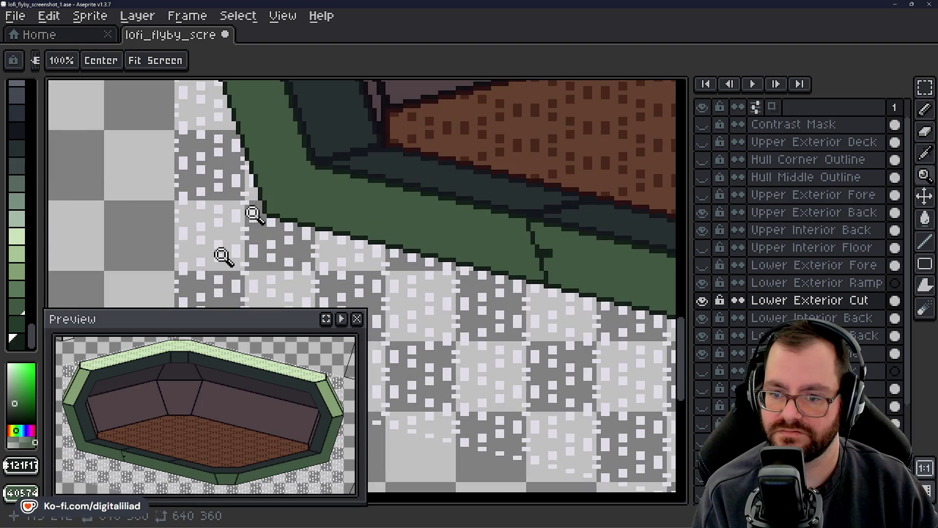
{"action": "scroll", "coordinate": [234, 221], "scroll_direction": "down", "scroll_amount": 2}
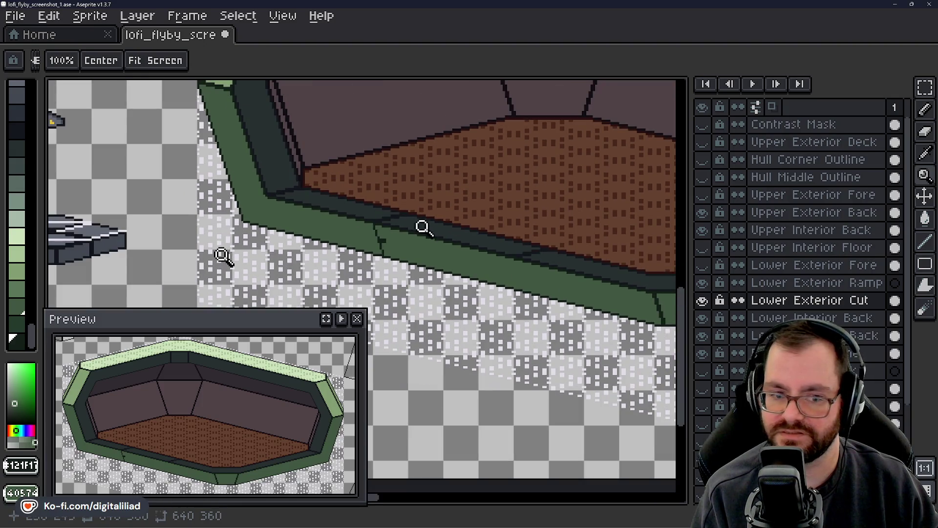
{"action": "scroll", "coordinate": [421, 226], "scroll_direction": "up", "scroll_amount": 2}
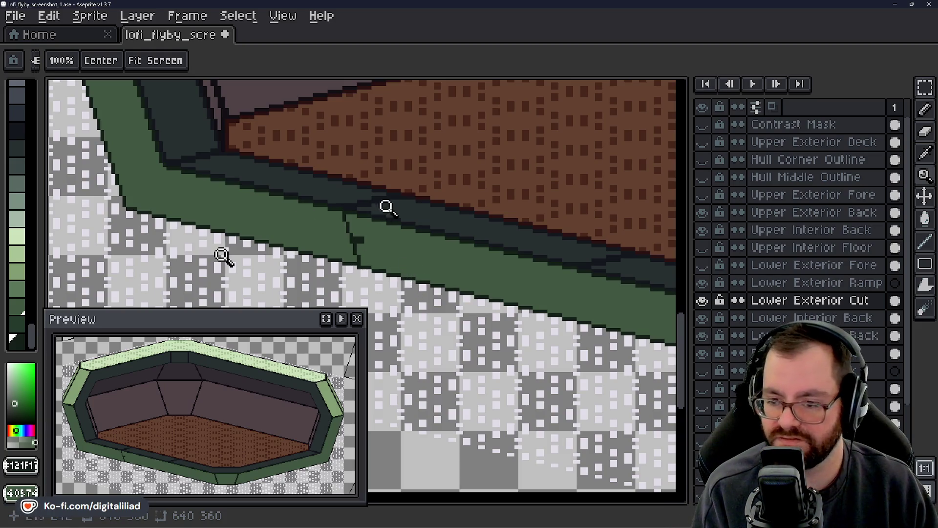
{"action": "left_click", "coordinate": [702, 195]}
- Hide Upper Exterior Fore and leave Lower Exterior Fore visible after comparing
{"action": "left_click", "coordinate": [702, 194]}
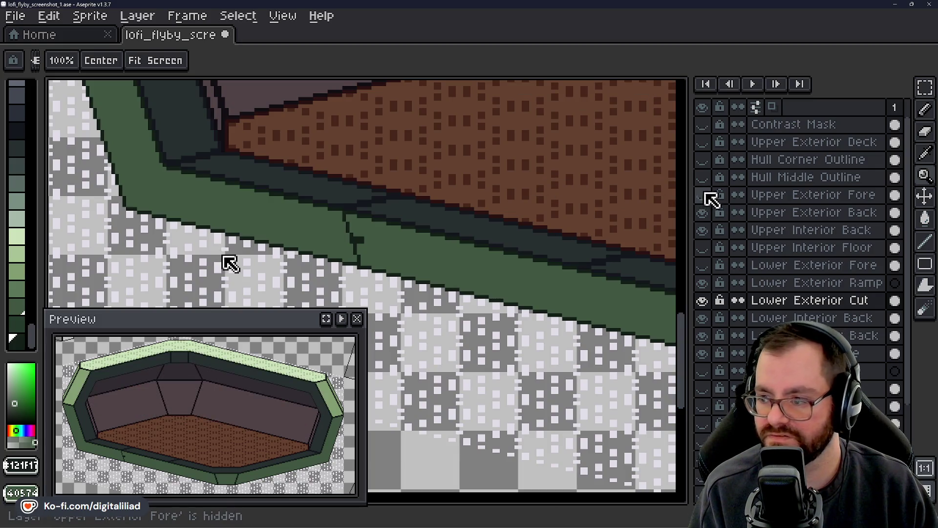
{"action": "left_click", "coordinate": [702, 265]}
{"action": "left_click", "coordinate": [702, 265]}
{"action": "left_click", "coordinate": [702, 264]}
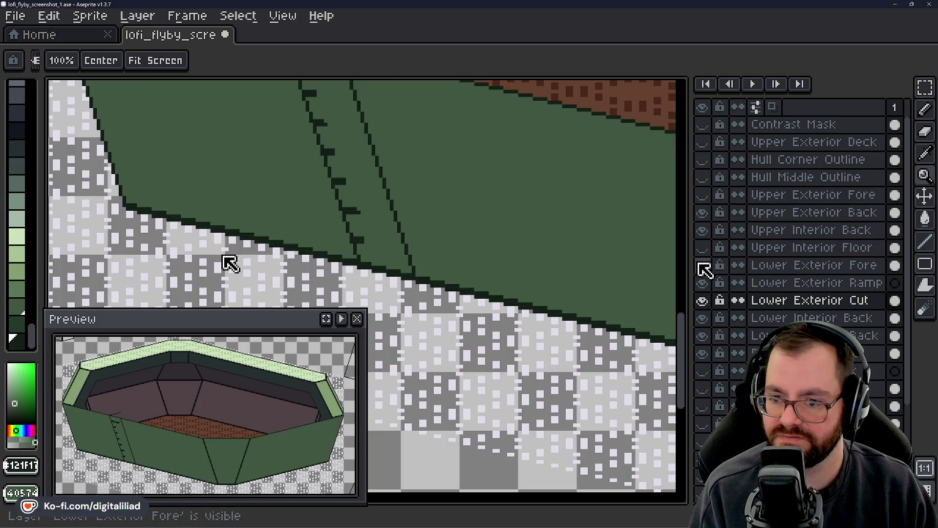
{"action": "left_click", "coordinate": [702, 265]}
{"action": "left_click", "coordinate": [702, 266]}
{"action": "left_click", "coordinate": [702, 267]}
{"action": "left_click", "coordinate": [702, 267]}
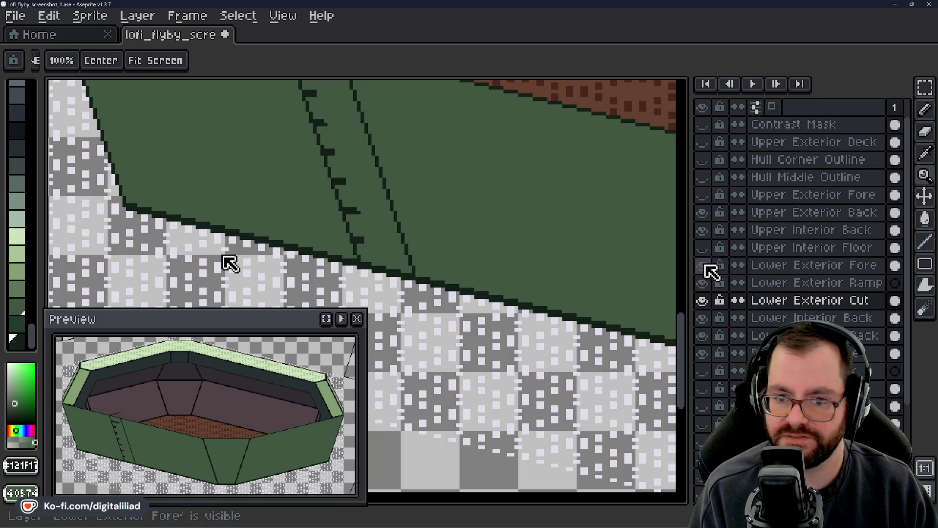
- Make Lower Exterior Fore the active layer and select the Line tool
{"action": "left_click", "coordinate": [791, 266]}
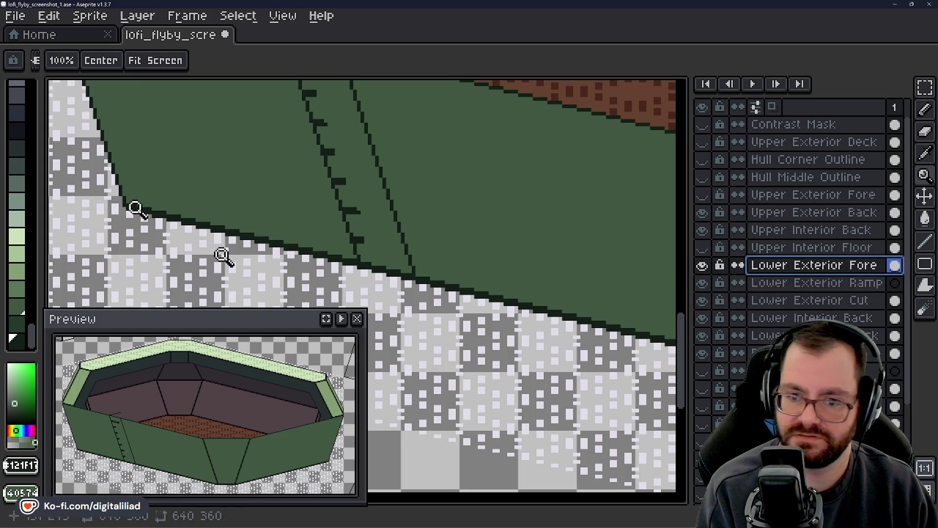
{"action": "scroll", "coordinate": [134, 204], "scroll_direction": "up", "scroll_amount": 2}
{"action": "scroll", "coordinate": [224, 257], "scroll_direction": "up", "scroll_amount": 1}
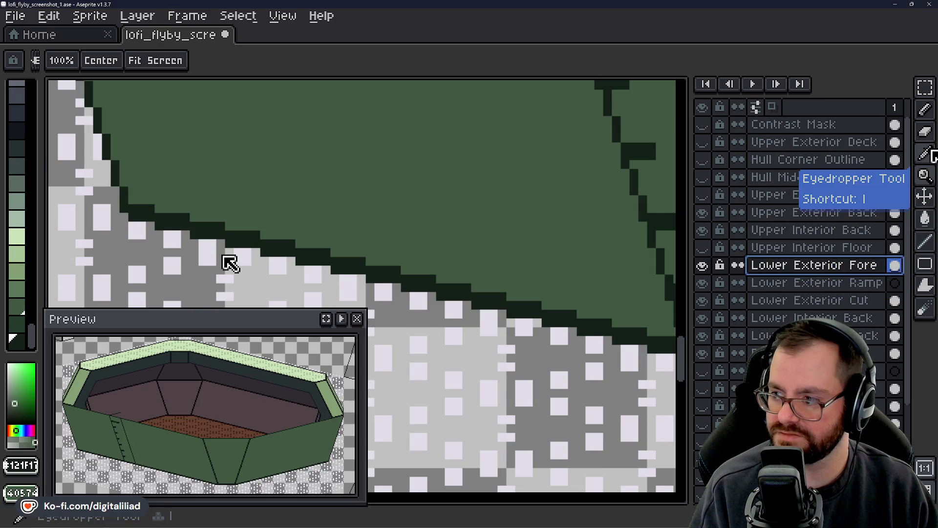
{"action": "left_click", "coordinate": [931, 117]}
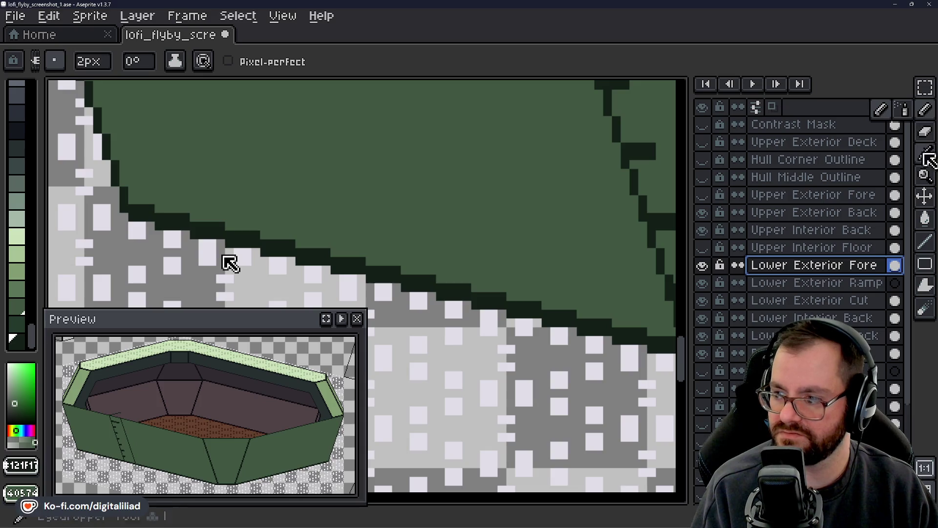
{"action": "left_click", "coordinate": [925, 241]}
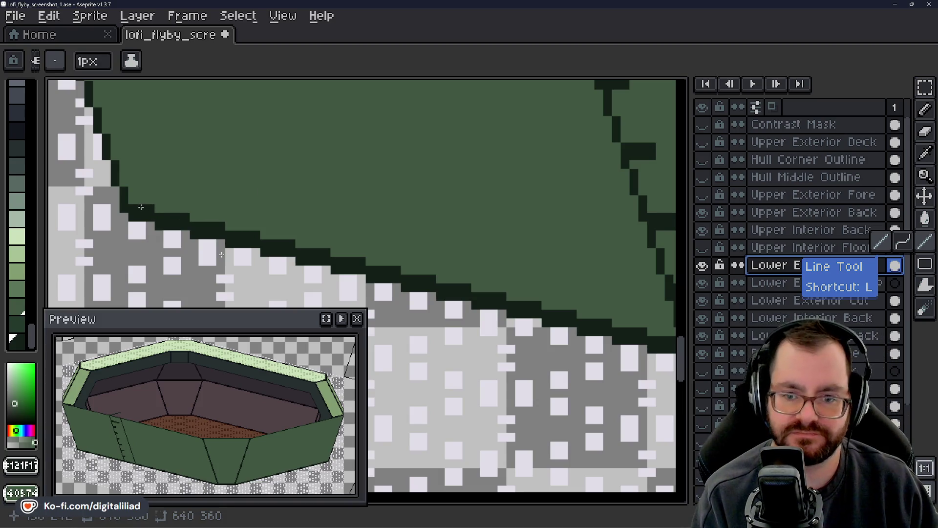
- Reshape the dark outline staircase along the hull's lower edge
{"action": "mouse_move", "coordinate": [161, 218]}
{"action": "left_mouse_down"}
{"action": "mouse_move", "coordinate": [425, 274]}
{"action": "mouse_move", "coordinate": [404, 278]}
{"action": "mouse_move", "coordinate": [434, 273]}
{"action": "mouse_move", "coordinate": [482, 299]}
{"action": "mouse_move", "coordinate": [567, 320]}
{"action": "left_mouse_up"}
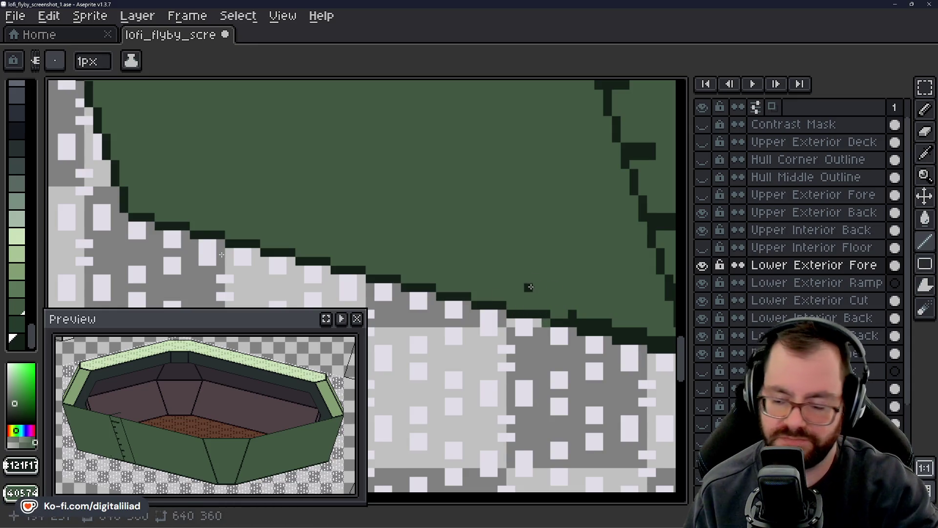
{"action": "left_click_drag", "start_coordinate": [547, 315], "coordinate": [565, 315]}
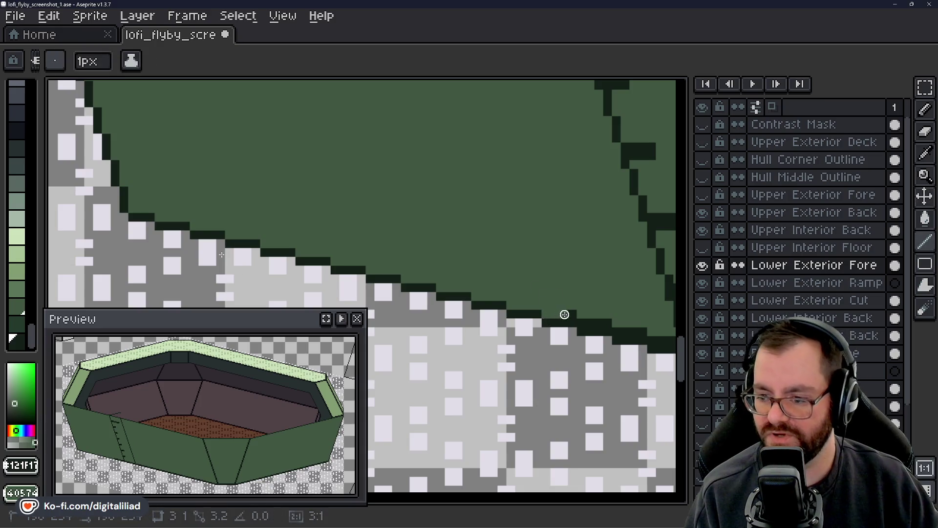
{"action": "left_click_drag", "start_coordinate": [566, 281], "coordinate": [239, 208]}
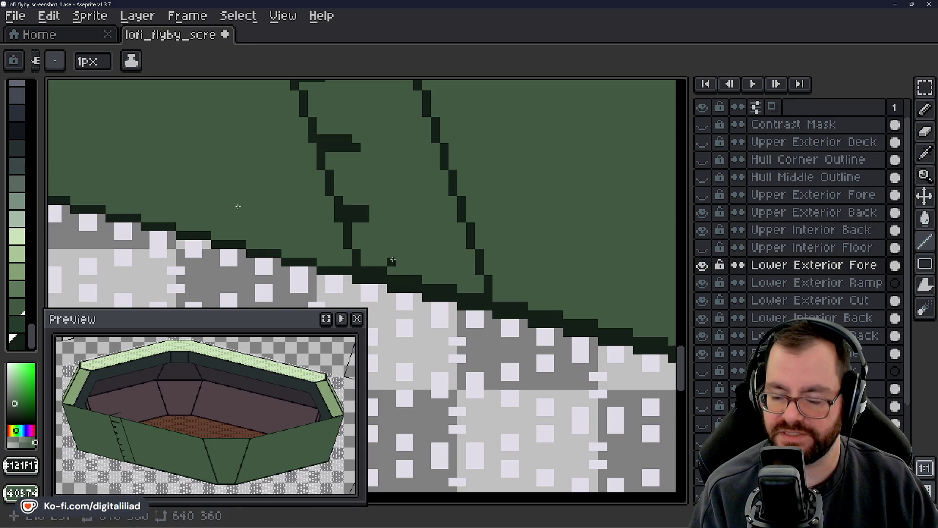
{"action": "left_click_drag", "start_coordinate": [392, 260], "coordinate": [326, 234]}
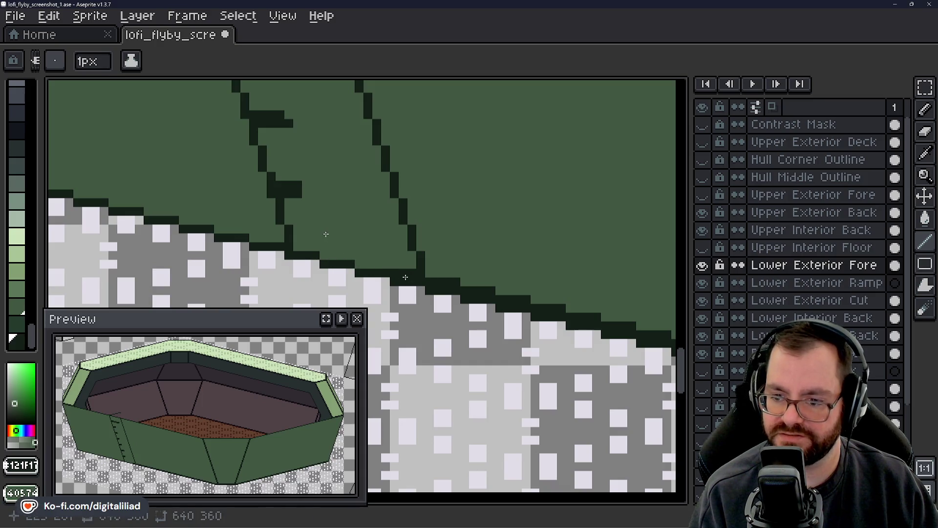
{"action": "mouse_move", "coordinate": [385, 265]}
{"action": "left_mouse_down"}
{"action": "mouse_move", "coordinate": [466, 281]}
{"action": "mouse_move", "coordinate": [337, 230]}
{"action": "mouse_move", "coordinate": [319, 234]}
{"action": "mouse_move", "coordinate": [395, 252]}
{"action": "left_mouse_up"}
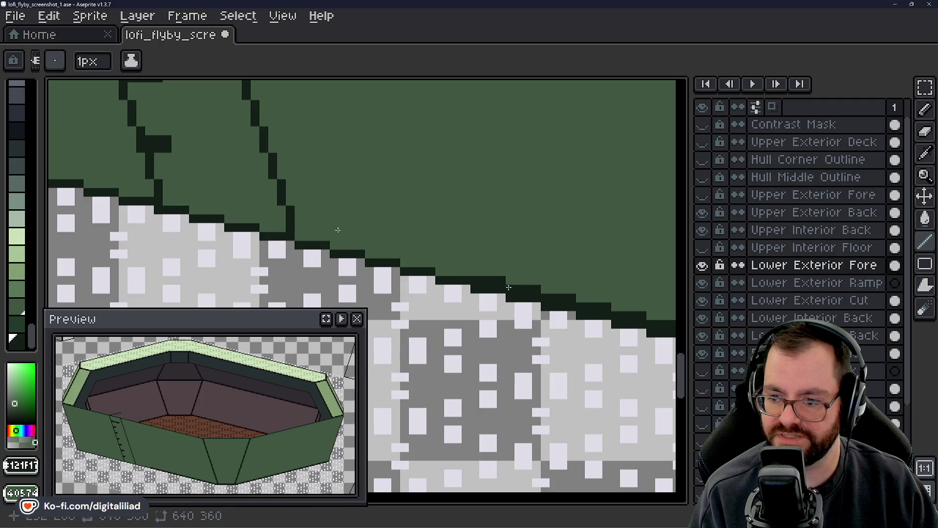
- Redraw the short dark outline steps along the next stretch of the lower edge
{"action": "left_click_drag", "start_coordinate": [509, 288], "coordinate": [212, 217]}
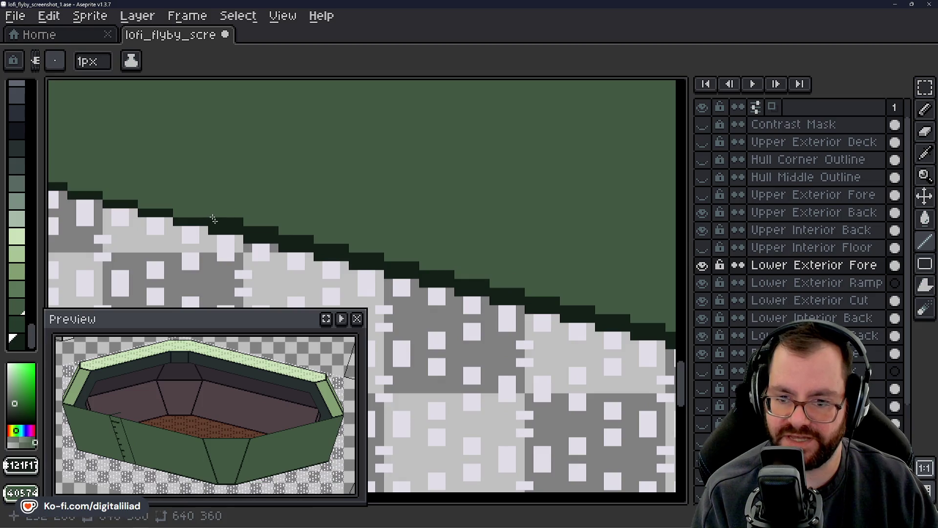
{"action": "left_click_drag", "start_coordinate": [249, 233], "coordinate": [340, 250]}
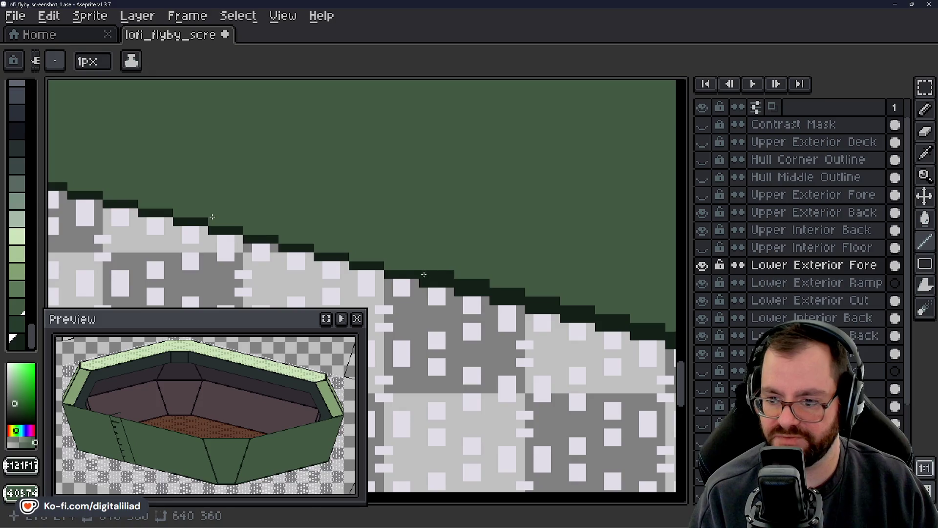
{"action": "mouse_move", "coordinate": [461, 284]}
{"action": "left_mouse_down"}
{"action": "mouse_move", "coordinate": [477, 284]}
{"action": "mouse_move", "coordinate": [231, 217]}
{"action": "left_mouse_up"}
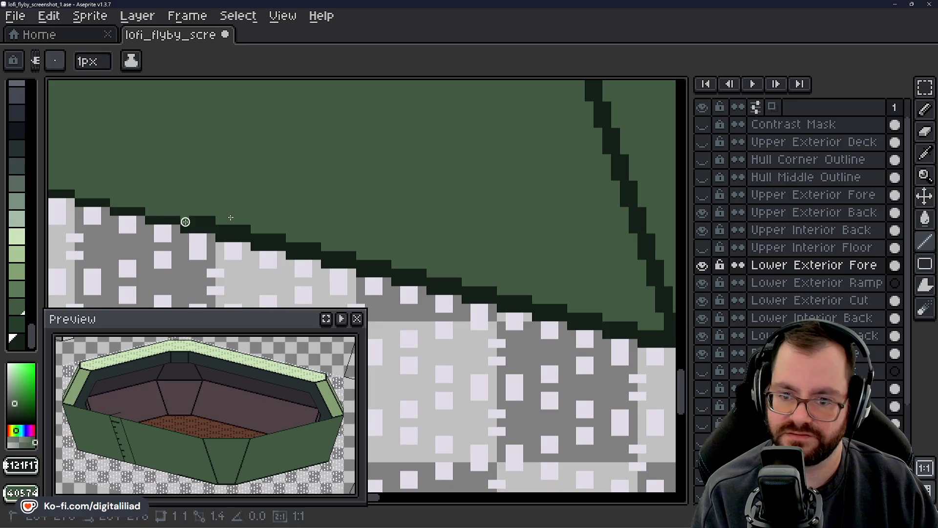
{"action": "mouse_move", "coordinate": [229, 221]}
{"action": "left_mouse_down"}
{"action": "mouse_move", "coordinate": [260, 238]}
{"action": "mouse_move", "coordinate": [346, 256]}
{"action": "left_mouse_up"}
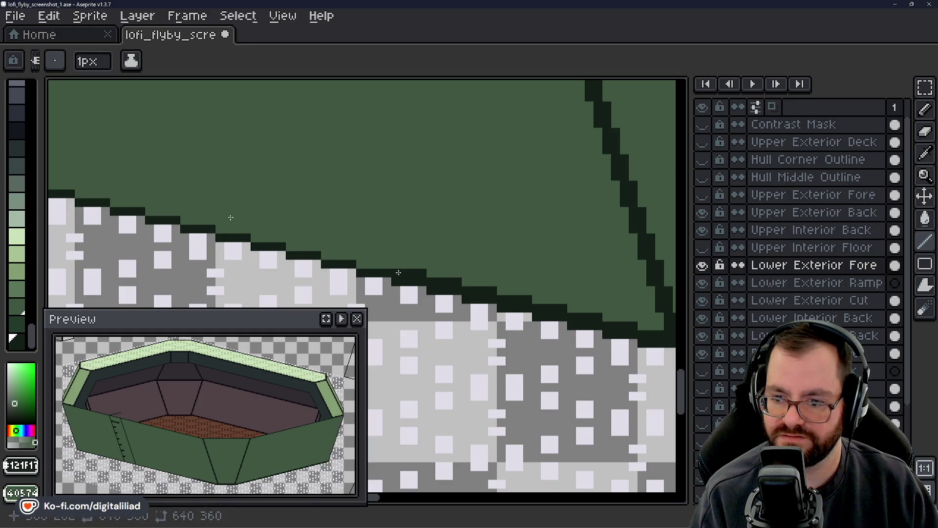
{"action": "left_click_drag", "start_coordinate": [385, 265], "coordinate": [428, 268]}
{"action": "left_click_drag", "start_coordinate": [483, 279], "coordinate": [297, 233]}
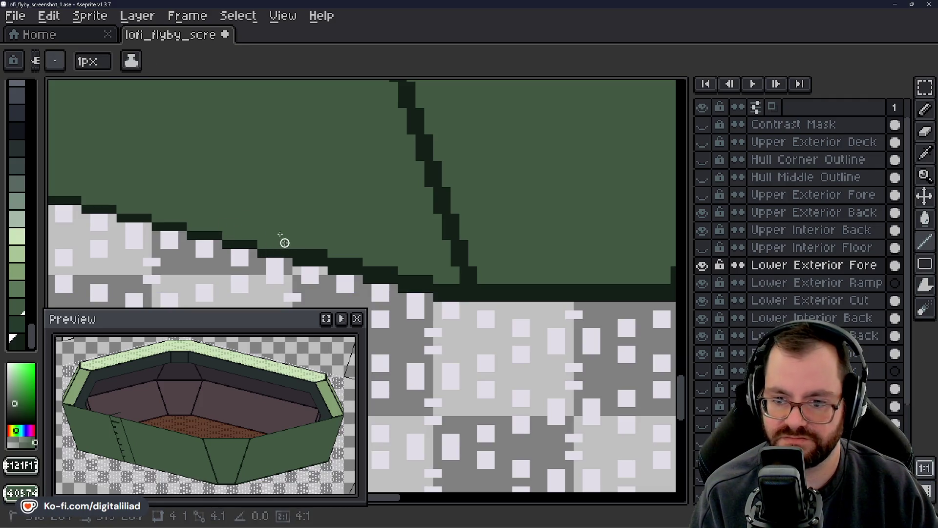
{"action": "left_click_drag", "start_coordinate": [332, 264], "coordinate": [458, 287]}
- Repaint stray outline pixels green and extend a stair step with a dark pixel
{"action": "left_click_drag", "start_coordinate": [543, 262], "coordinate": [284, 234]}
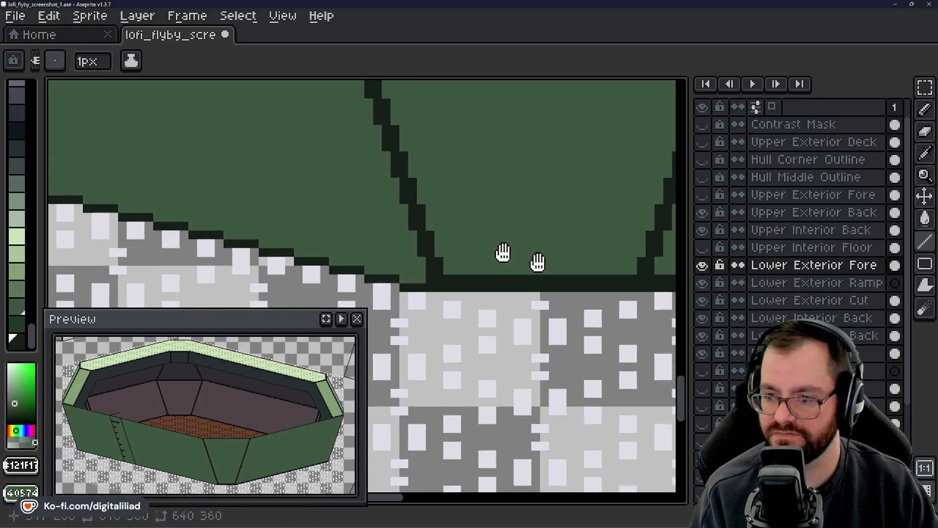
{"action": "mouse_move", "coordinate": [223, 260]}
{"action": "left_mouse_down"}
{"action": "mouse_move", "coordinate": [412, 256]}
{"action": "mouse_move", "coordinate": [328, 258]}
{"action": "left_mouse_up"}
{"action": "key", "text": "ctrl+z"}
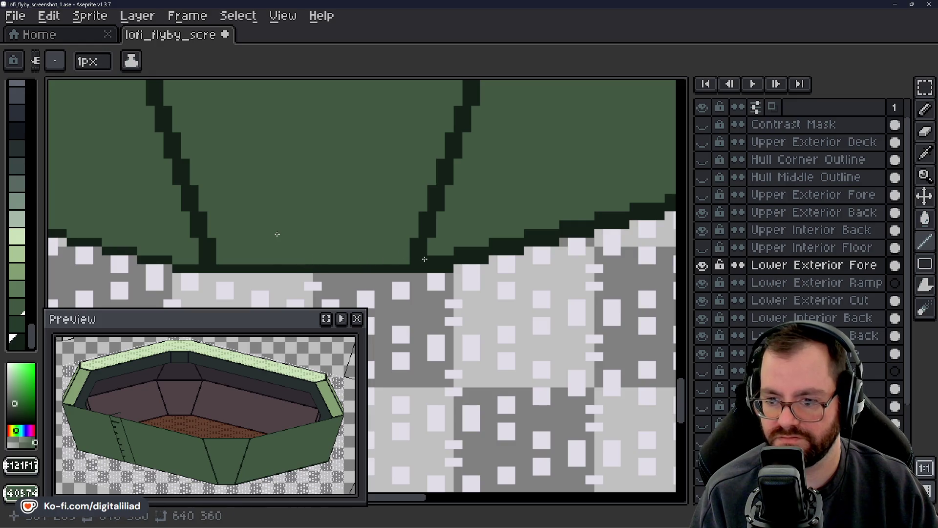
{"action": "mouse_move", "coordinate": [450, 252]}
{"action": "left_mouse_down"}
{"action": "mouse_move", "coordinate": [181, 269]}
{"action": "mouse_move", "coordinate": [199, 274]}
{"action": "mouse_move", "coordinate": [384, 229]}
{"action": "left_mouse_up"}
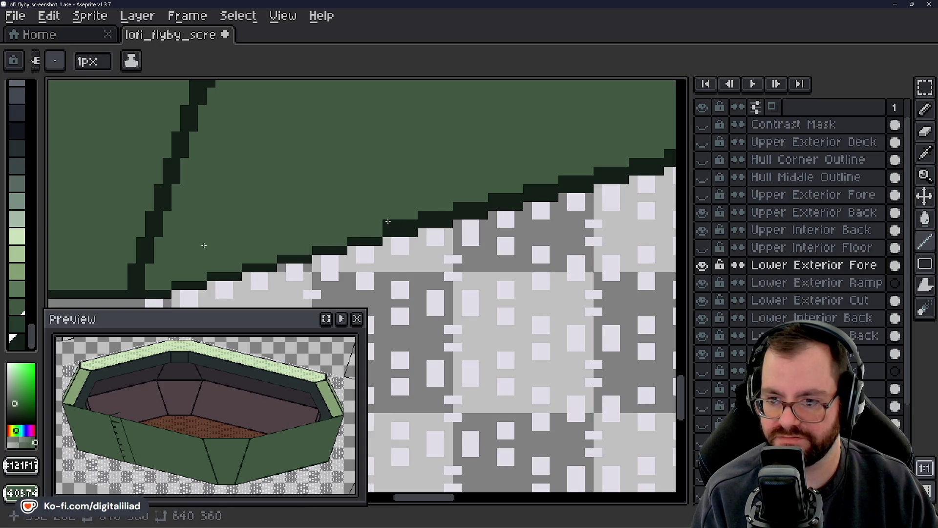
{"action": "mouse_move", "coordinate": [477, 209]}
{"action": "left_mouse_down"}
{"action": "mouse_move", "coordinate": [352, 220]}
{"action": "mouse_move", "coordinate": [215, 254]}
{"action": "mouse_move", "coordinate": [285, 236]}
{"action": "left_mouse_up"}
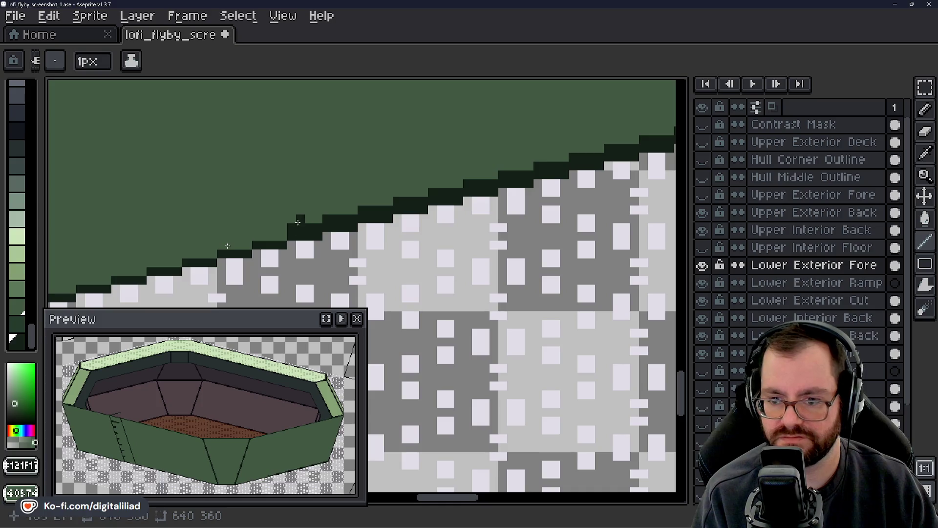
{"action": "mouse_move", "coordinate": [381, 219]}
{"action": "left_mouse_down"}
{"action": "mouse_move", "coordinate": [390, 211]}
{"action": "mouse_move", "coordinate": [314, 232]}
{"action": "left_mouse_up"}
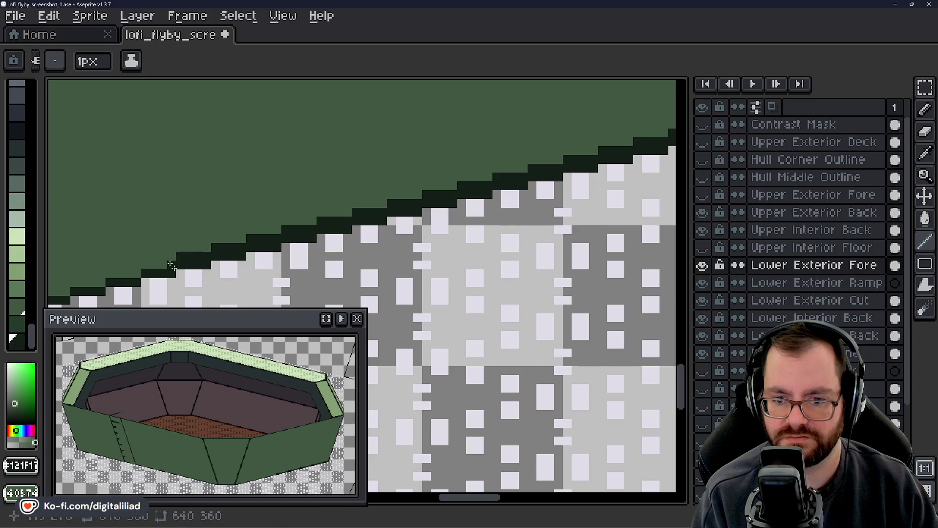
{"action": "left_click", "coordinate": [208, 247]}
{"action": "mouse_move", "coordinate": [215, 244]}
{"action": "left_mouse_down"}
{"action": "mouse_move", "coordinate": [312, 230]}
{"action": "mouse_move", "coordinate": [353, 211]}
{"action": "left_mouse_up"}
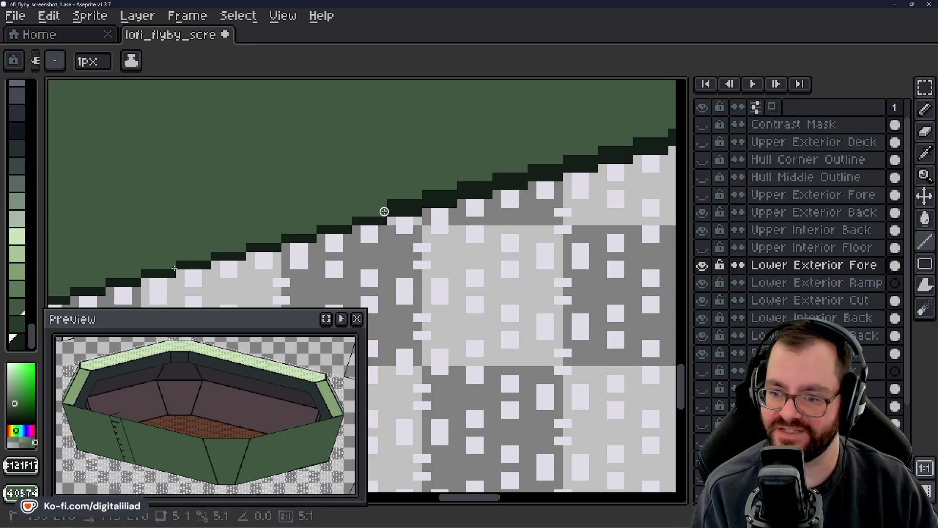
- Finish the dark outline line along the remaining hull edge
{"action": "left_click_drag", "start_coordinate": [418, 202], "coordinate": [182, 245]}
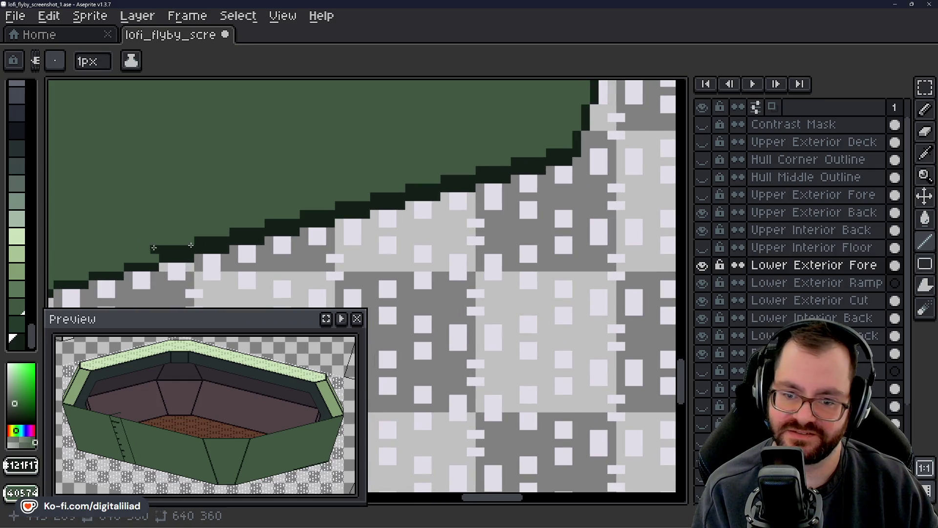
{"action": "left_click_drag", "start_coordinate": [191, 241], "coordinate": [272, 231]}
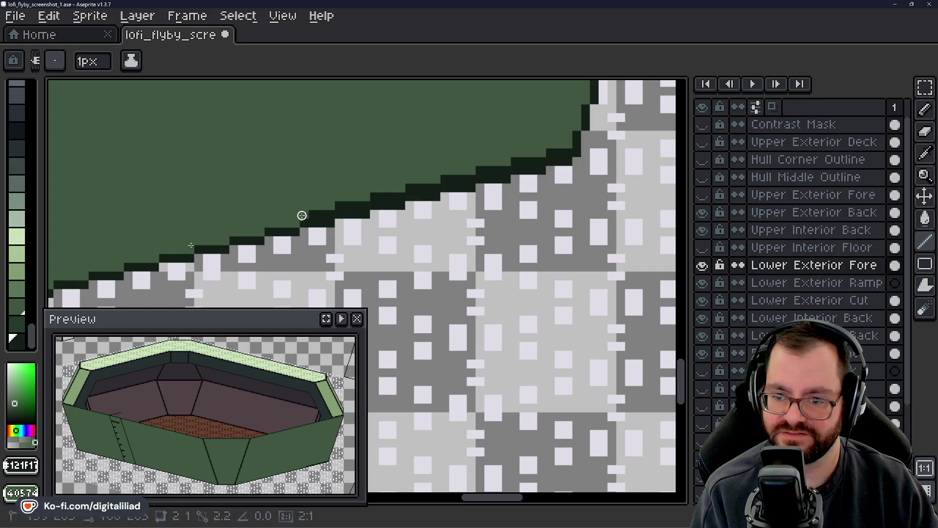
{"action": "mouse_move", "coordinate": [327, 206]}
{"action": "left_mouse_down"}
{"action": "mouse_move", "coordinate": [457, 181]}
{"action": "mouse_move", "coordinate": [367, 202]}
{"action": "mouse_move", "coordinate": [437, 192]}
{"action": "left_mouse_up"}
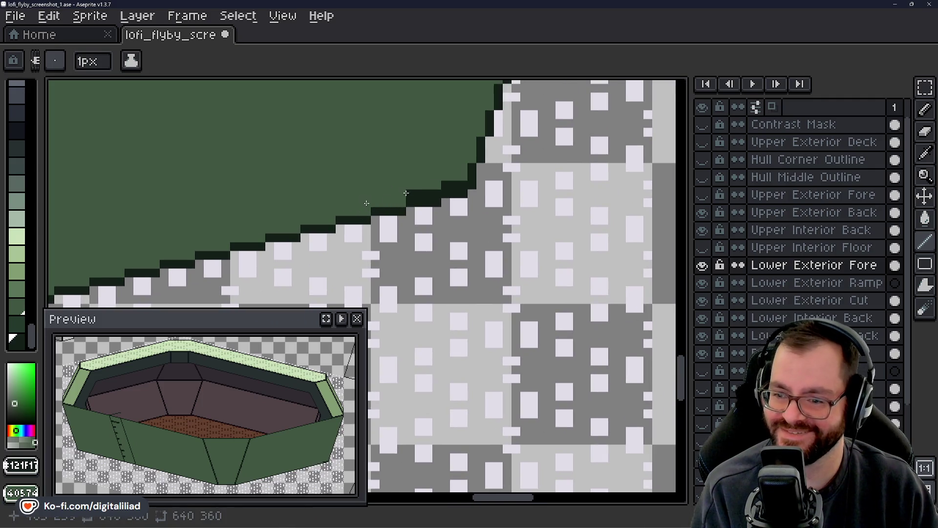
{"action": "left_click_drag", "start_coordinate": [437, 192], "coordinate": [406, 191]}
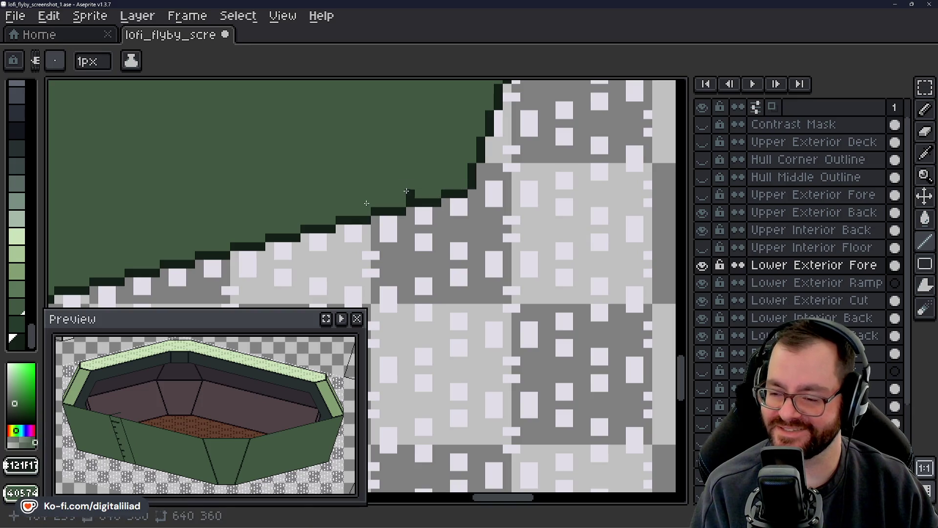
{"action": "left_click", "coordinate": [925, 175]}
{"action": "scroll", "coordinate": [518, 210], "scroll_direction": "down", "scroll_amount": 2}
{"action": "scroll", "coordinate": [520, 213], "scroll_direction": "down", "scroll_amount": 2}
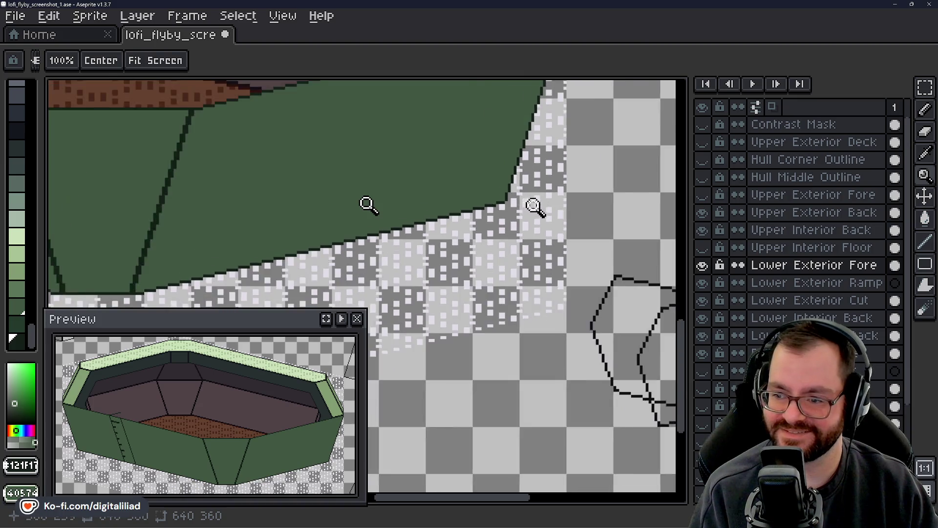
{"action": "scroll", "coordinate": [525, 217], "scroll_direction": "down", "scroll_amount": 1}
{"action": "scroll", "coordinate": [532, 223], "scroll_direction": "down", "scroll_amount": 1}
{"action": "scroll", "coordinate": [532, 224], "scroll_direction": "down", "scroll_amount": 3}
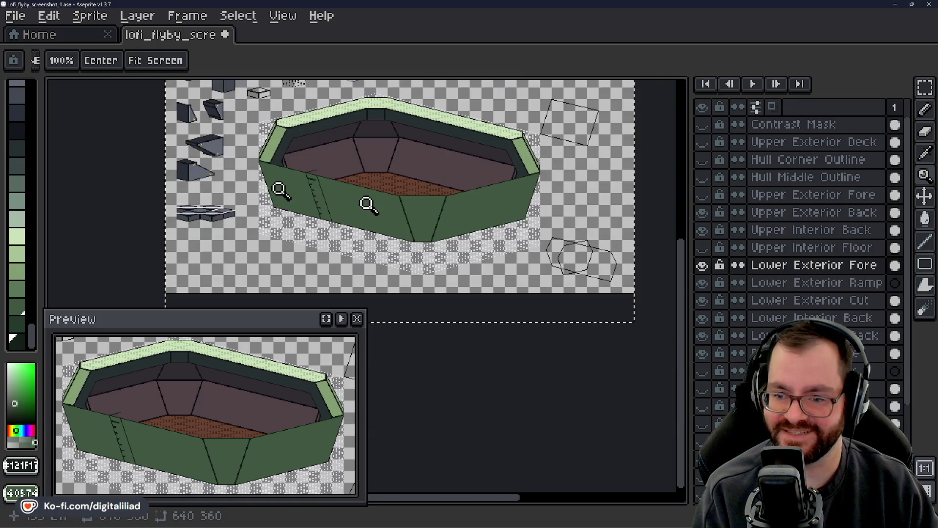
{"action": "scroll", "coordinate": [279, 188], "scroll_direction": "up", "scroll_amount": 3}
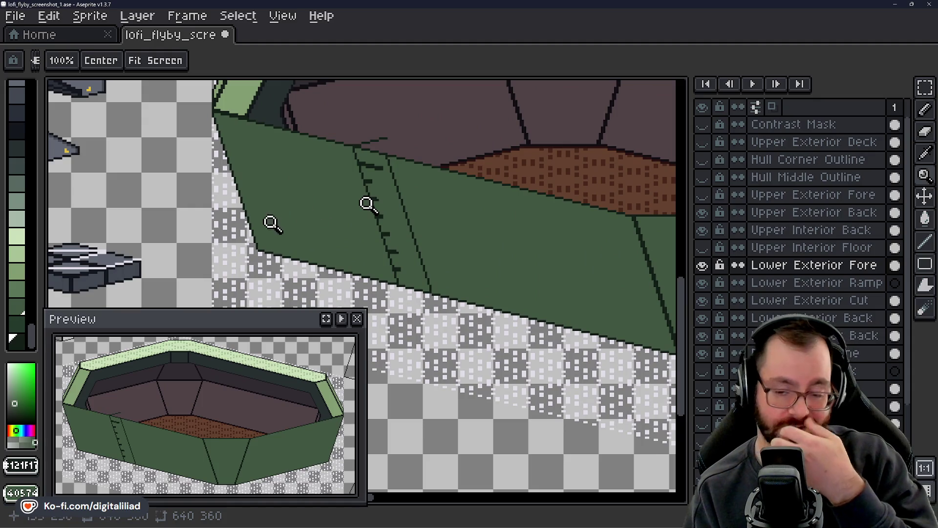
{"action": "left_click_drag", "start_coordinate": [498, 258], "coordinate": [435, 241]}
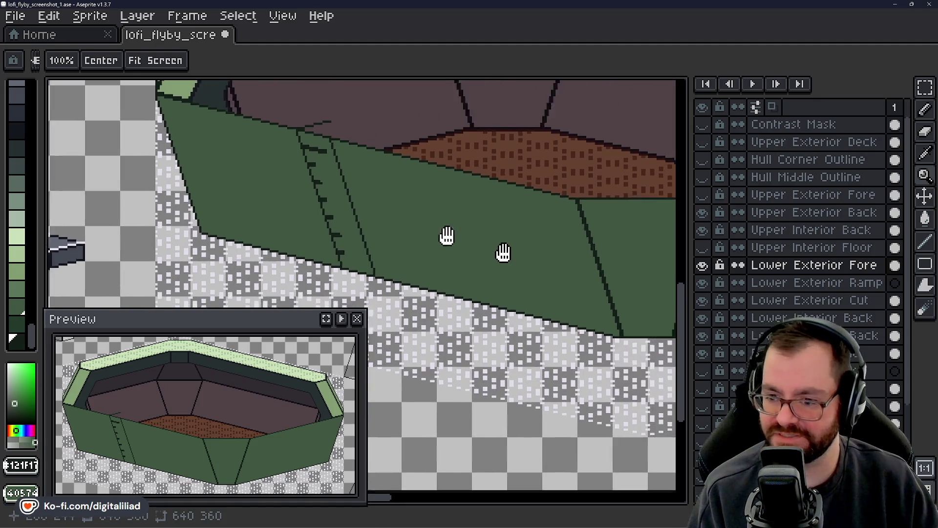
{"action": "scroll", "coordinate": [329, 268], "scroll_direction": "up", "scroll_amount": 2}
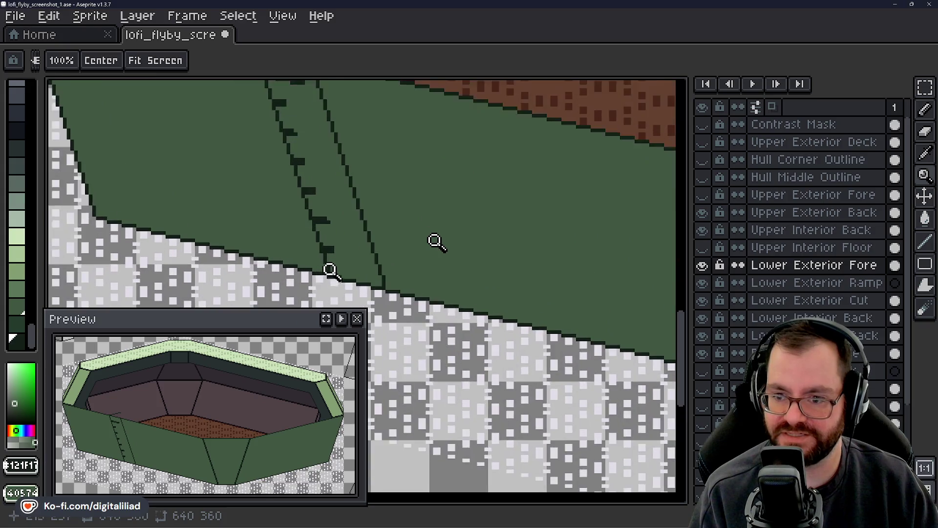
{"action": "scroll", "coordinate": [329, 271], "scroll_direction": "up", "scroll_amount": 1}
{"action": "scroll", "coordinate": [332, 268], "scroll_direction": "up", "scroll_amount": 1}
{"action": "scroll", "coordinate": [337, 267], "scroll_direction": "up", "scroll_amount": 1}
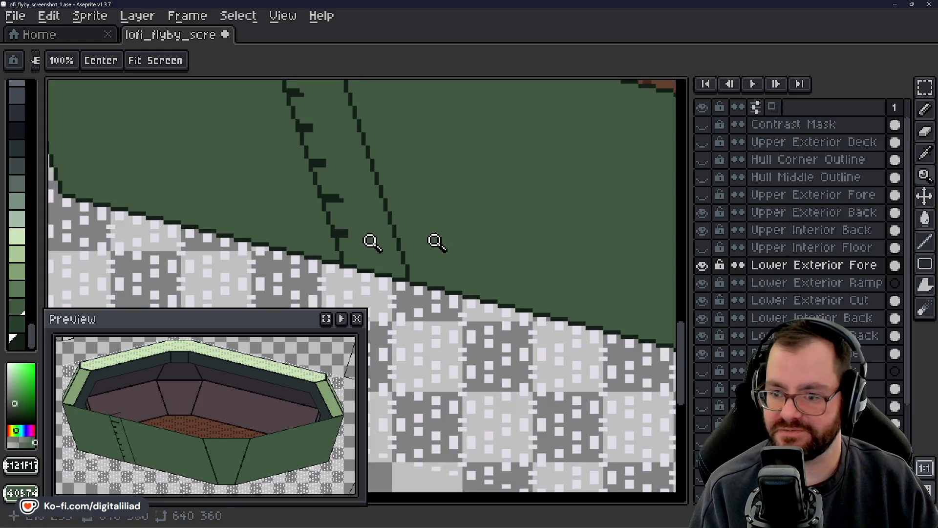
{"action": "scroll", "coordinate": [367, 245], "scroll_direction": "down", "scroll_amount": 1}
{"action": "left_click", "coordinate": [703, 265]}
{"action": "left_click", "coordinate": [703, 265]}
{"action": "left_click", "coordinate": [703, 265]}
{"action": "left_click", "coordinate": [704, 268]}
{"action": "left_click", "coordinate": [703, 268]}
{"action": "left_click", "coordinate": [703, 268]}
{"action": "left_click", "coordinate": [703, 267]}
{"action": "left_click", "coordinate": [703, 268]}
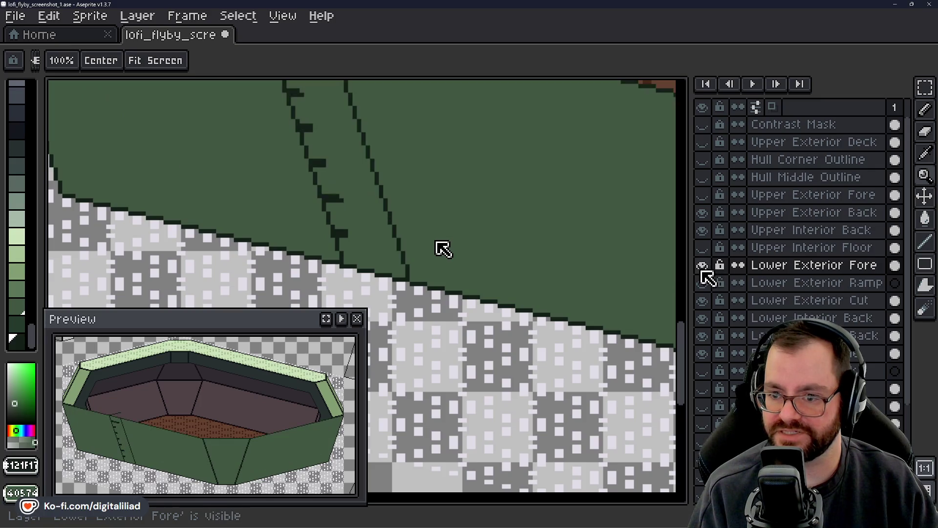
{"action": "mouse_move", "coordinate": [682, 329]}
{"action": "left_mouse_down"}
{"action": "mouse_move", "coordinate": [680, 304]}
{"action": "mouse_move", "coordinate": [684, 318]}
{"action": "left_mouse_up"}
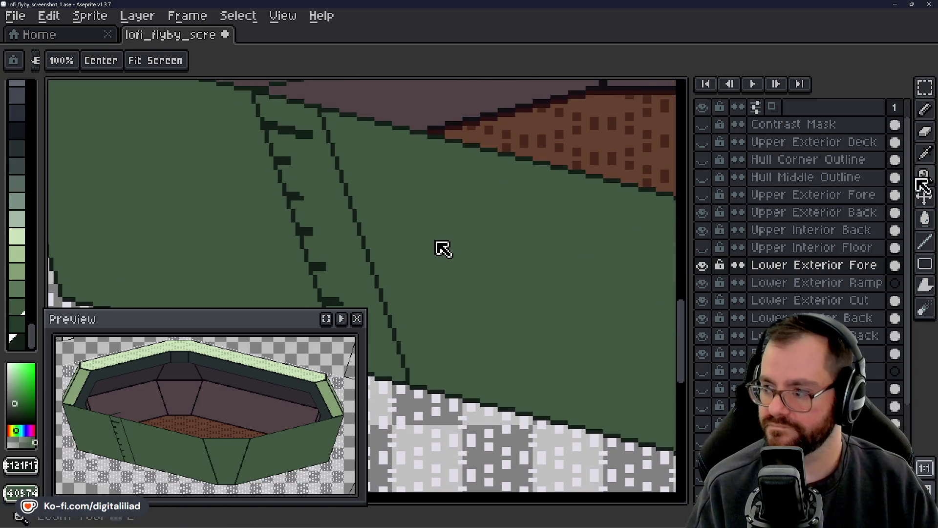
{"action": "key", "text": "l"}
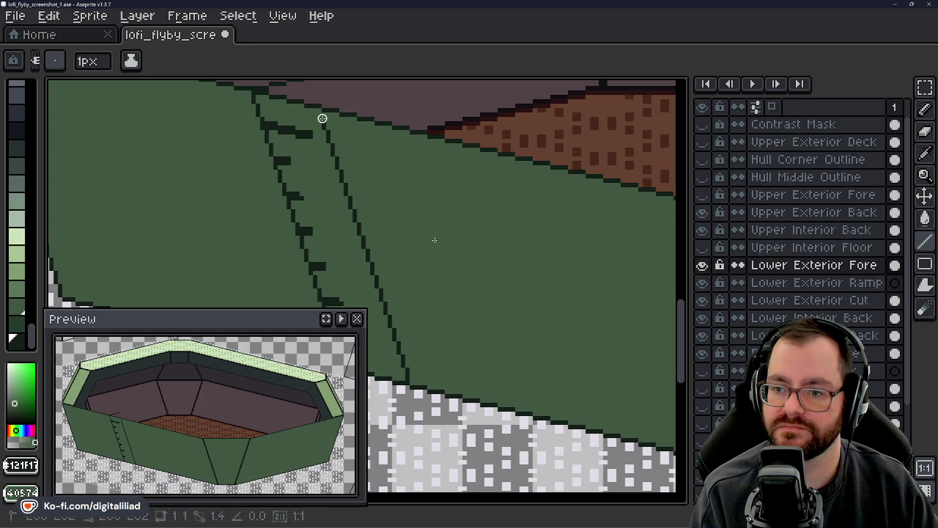
- Draw over the second seam line on the left wall and add a dark pixel lower-left
{"action": "left_click_drag", "start_coordinate": [335, 157], "coordinate": [411, 377]}
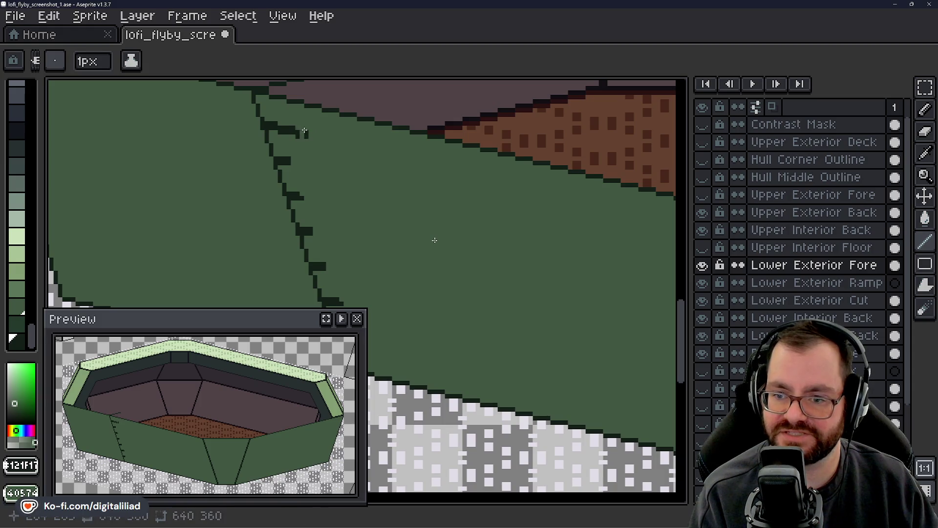
{"action": "key", "text": "shift"}
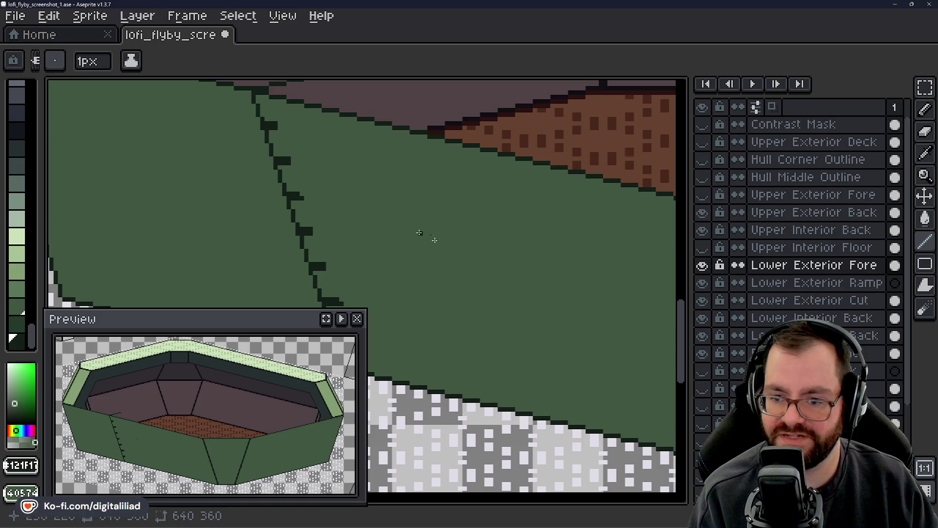
{"action": "mouse_move", "coordinate": [684, 332]}
{"action": "left_mouse_down"}
{"action": "mouse_move", "coordinate": [682, 349]}
{"action": "mouse_move", "coordinate": [689, 334]}
{"action": "left_mouse_up"}
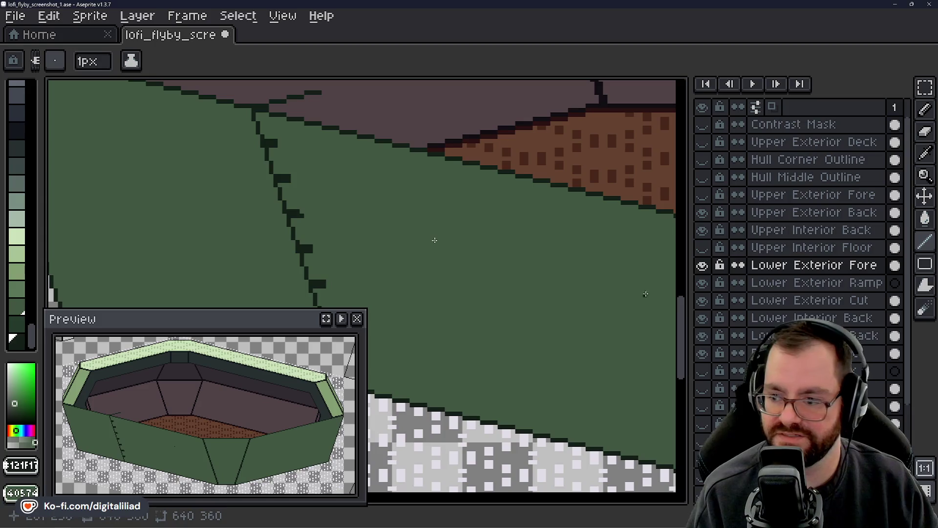
{"action": "mouse_move", "coordinate": [690, 314]}
{"action": "left_mouse_down"}
{"action": "mouse_move", "coordinate": [686, 335]}
{"action": "mouse_move", "coordinate": [695, 321]}
{"action": "mouse_move", "coordinate": [675, 273]}
{"action": "left_mouse_up"}
{"action": "left_click", "coordinate": [103, 252]}
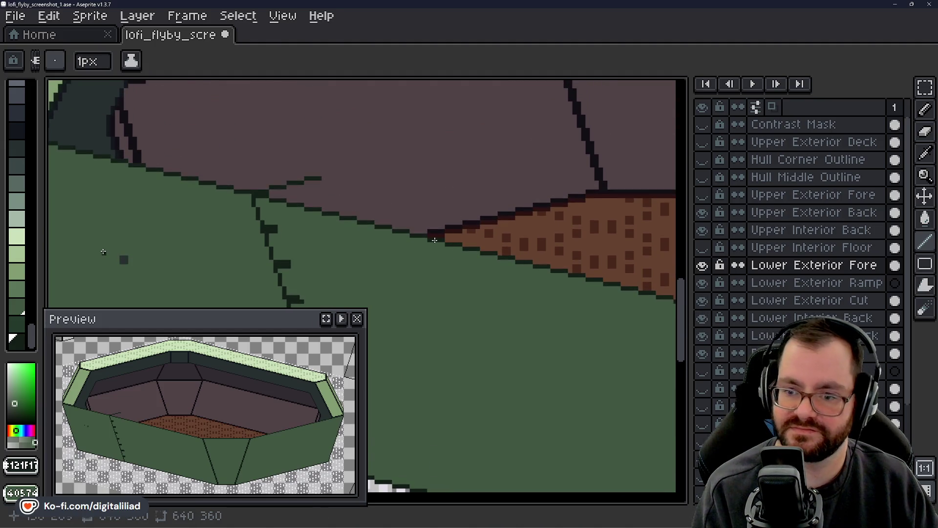
- Undo the stray dark pixel and briefly show Hull Middle Outline to check the wall
{"action": "key", "text": "ctrl+z"}
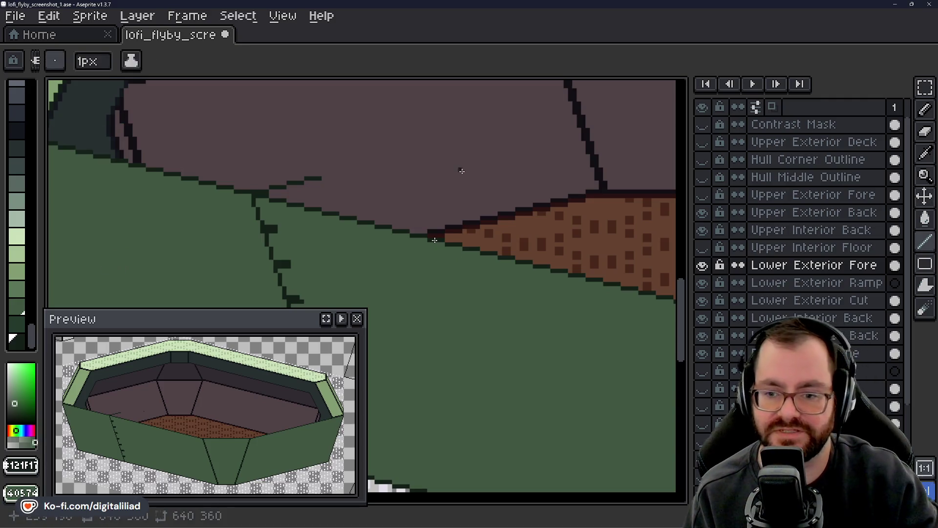
{"action": "key", "text": "b"}
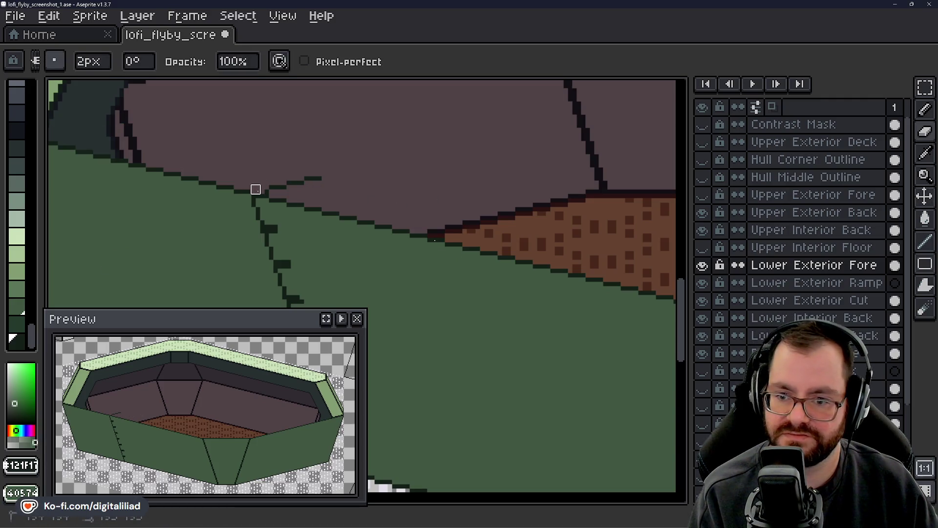
{"action": "key", "text": "e"}
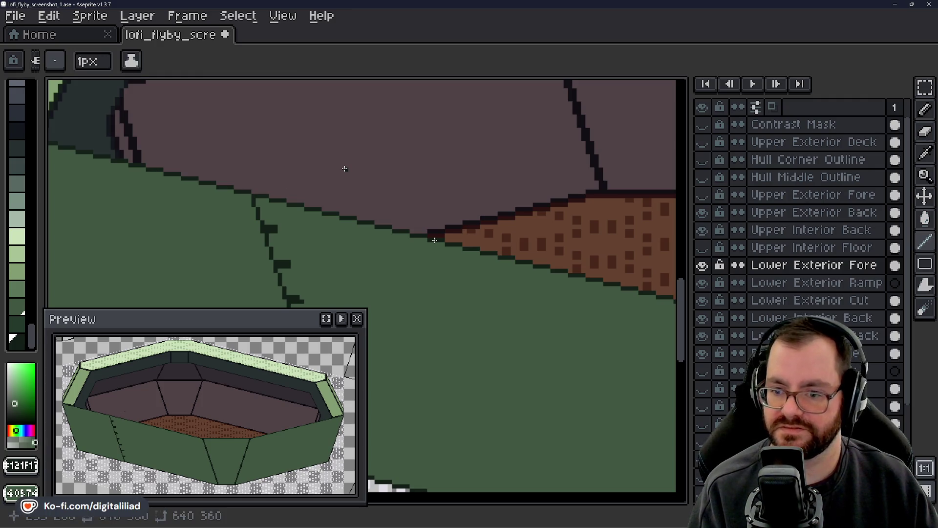
{"action": "left_click_drag", "start_coordinate": [681, 303], "coordinate": [684, 326]}
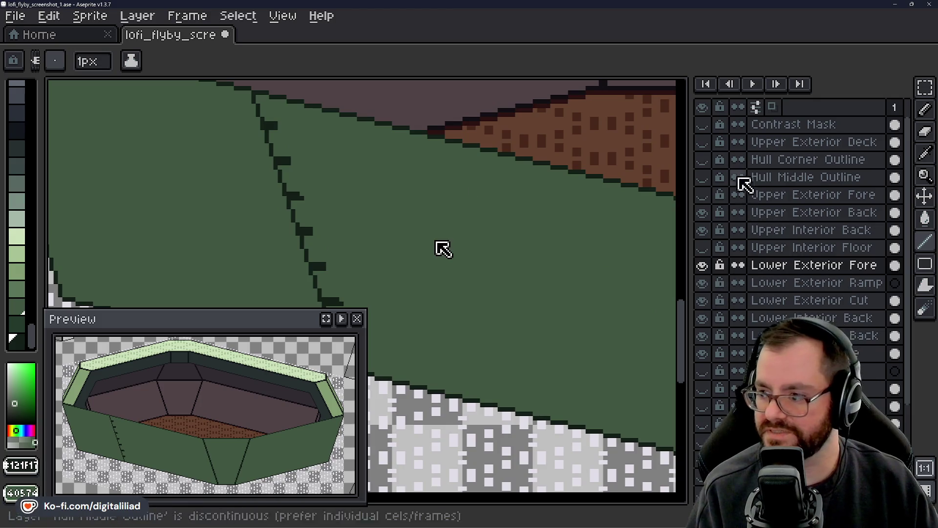
{"action": "left_click", "coordinate": [703, 180]}
{"action": "left_click", "coordinate": [704, 181]}
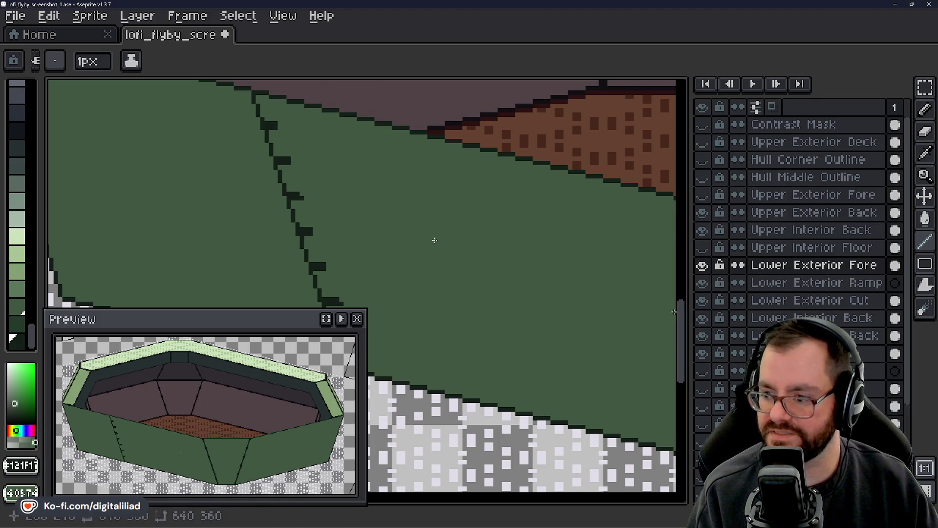
{"action": "left_click_drag", "start_coordinate": [435, 240], "coordinate": [358, 297]}
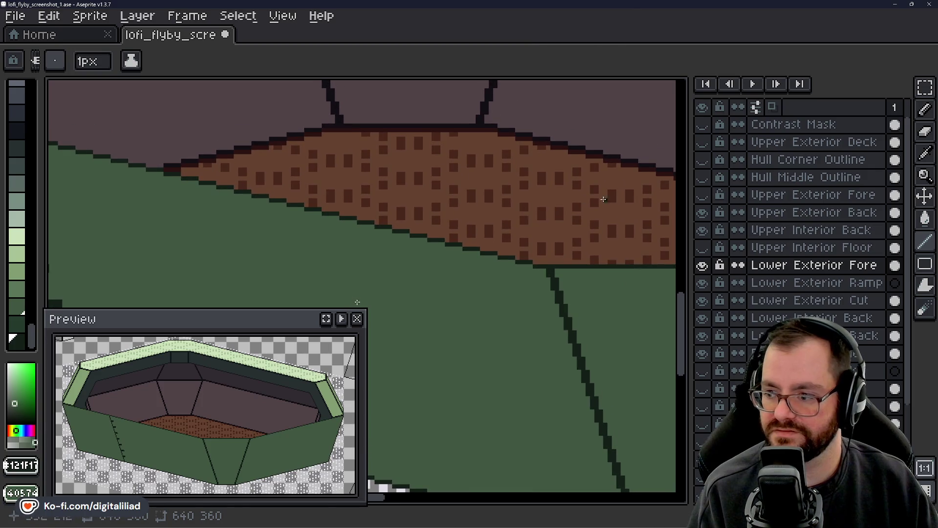
- Toggle the Hull Middle Outline layer to compare, leaving it visible
{"action": "left_click", "coordinate": [705, 180]}
{"action": "left_click", "coordinate": [703, 179]}
{"action": "left_click", "coordinate": [703, 179]}
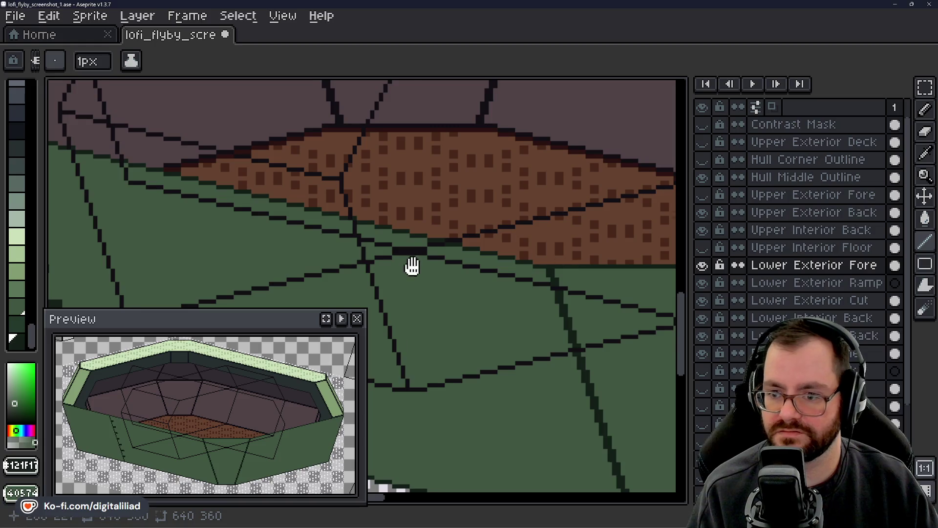
{"action": "left_click_drag", "start_coordinate": [412, 266], "coordinate": [556, 291]}
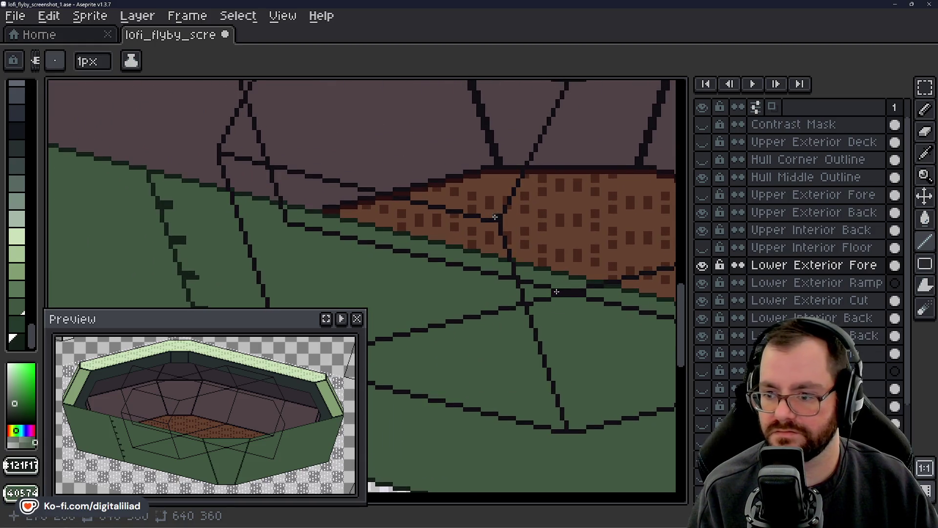
- Draw short dark seam strokes and a notched vertical seam line on the green panel
{"action": "left_click_drag", "start_coordinate": [483, 224], "coordinate": [492, 224]}
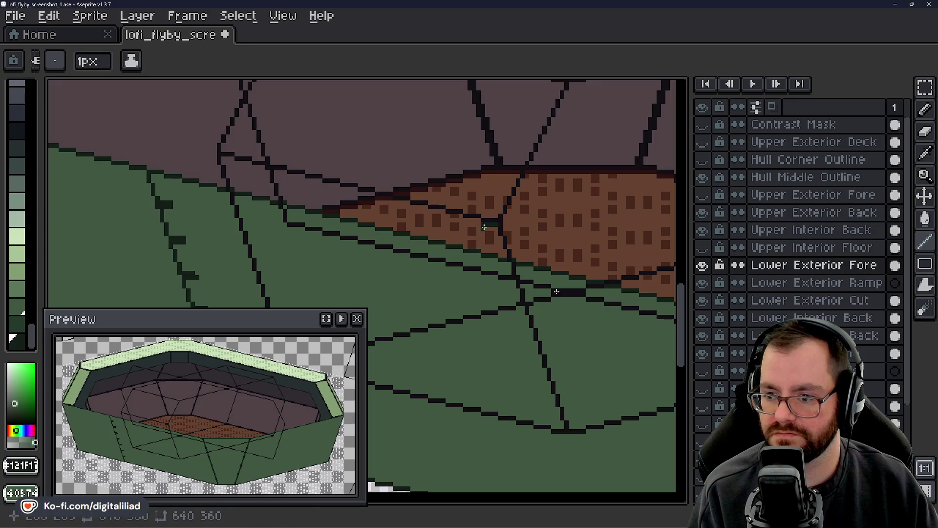
{"action": "left_click_drag", "start_coordinate": [460, 233], "coordinate": [450, 233]}
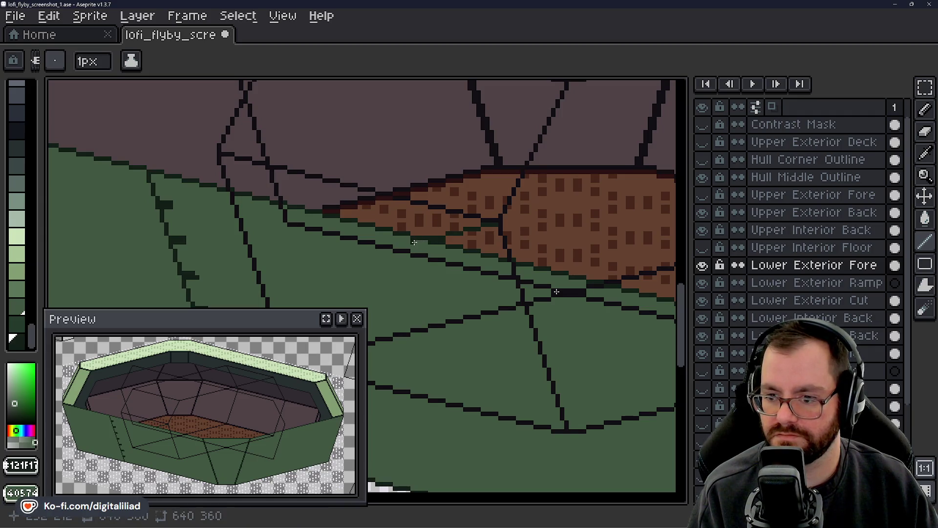
{"action": "left_click_drag", "start_coordinate": [424, 243], "coordinate": [421, 265]}
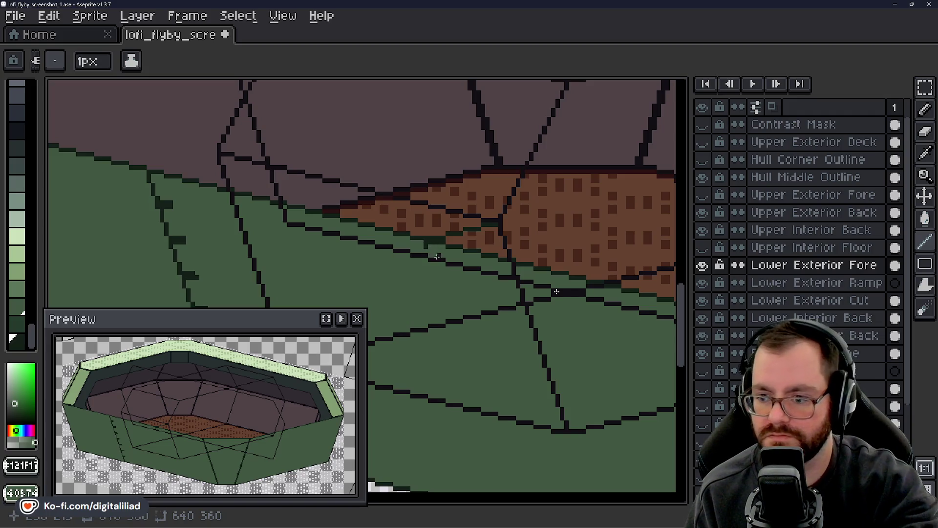
{"action": "left_click_drag", "start_coordinate": [143, 173], "coordinate": [159, 220]}
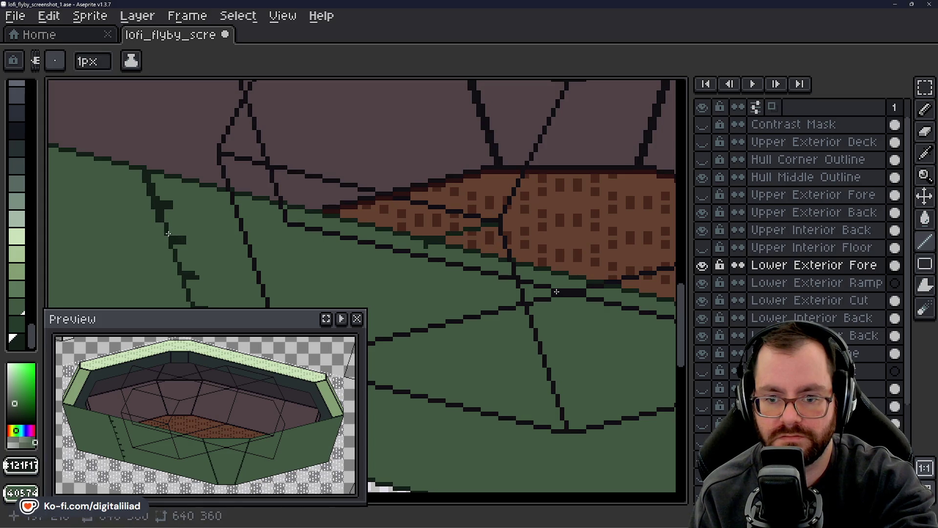
{"action": "left_click_drag", "start_coordinate": [160, 220], "coordinate": [161, 234]}
{"action": "left_click", "coordinate": [166, 238]}
- Hide Hull Middle Outline and extend the jagged seam to the panel's bottom edge
{"action": "left_click_drag", "start_coordinate": [203, 259], "coordinate": [395, 190]}
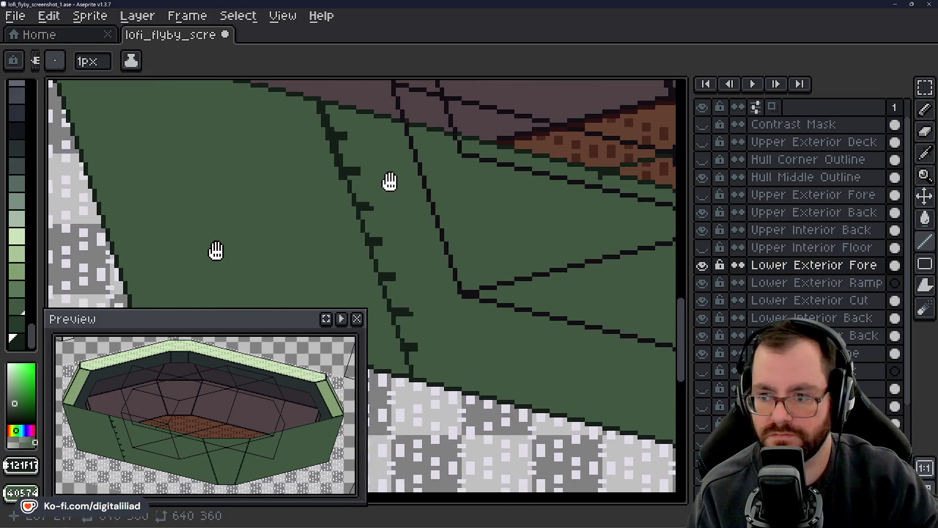
{"action": "left_click", "coordinate": [702, 177]}
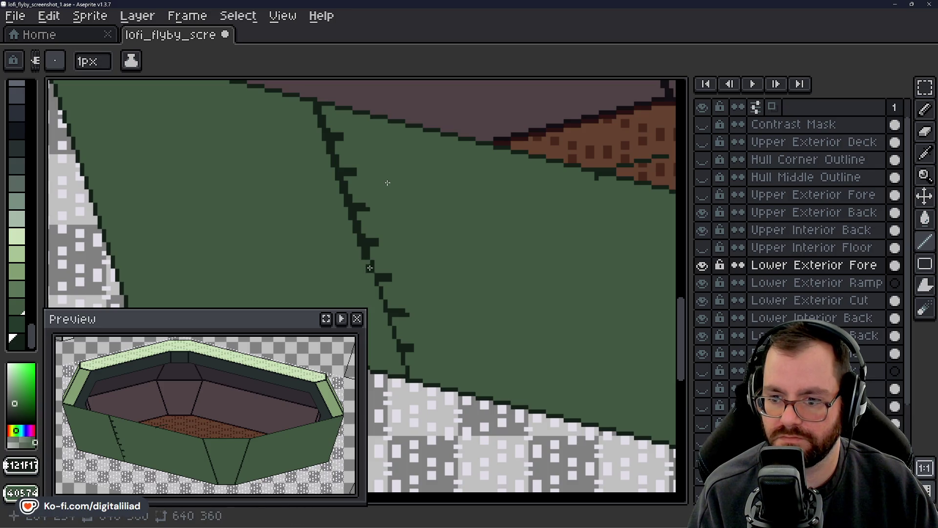
{"action": "left_click_drag", "start_coordinate": [373, 276], "coordinate": [400, 351]}
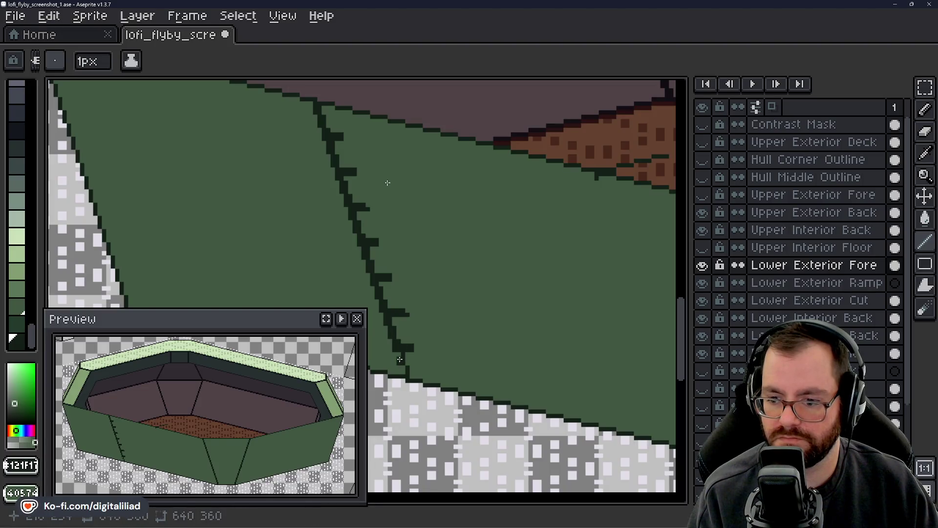
{"action": "left_click_drag", "start_coordinate": [403, 370], "coordinate": [404, 365]}
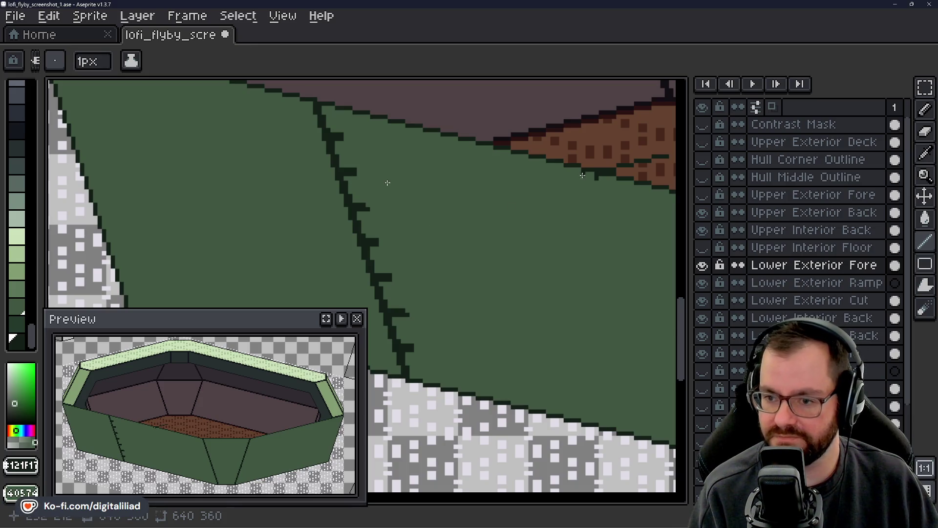
{"action": "scroll", "coordinate": [682, 308], "scroll_direction": "up", "scroll_amount": 3}
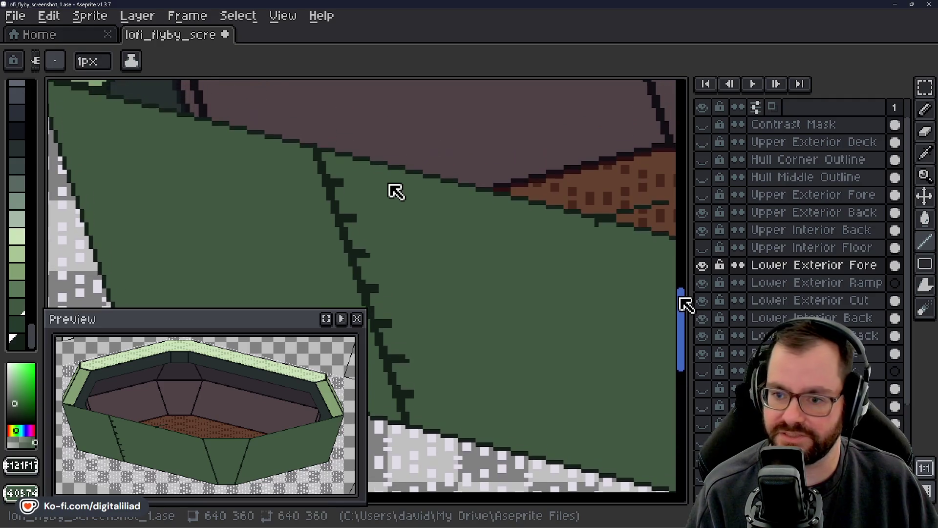
{"action": "left_click_drag", "start_coordinate": [685, 304], "coordinate": [689, 304]}
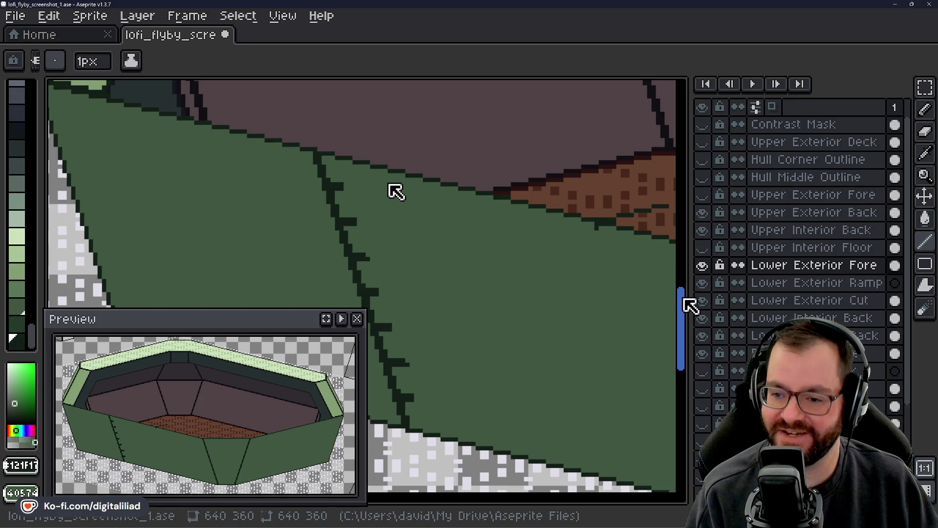
{"action": "left_click", "coordinate": [702, 265]}
{"action": "left_click", "coordinate": [702, 265]}
{"action": "left_click", "coordinate": [704, 267]}
{"action": "left_click", "coordinate": [702, 266]}
{"action": "left_click", "coordinate": [700, 268]}
{"action": "left_click", "coordinate": [702, 266]}
{"action": "left_click", "coordinate": [701, 267]}
{"action": "left_click", "coordinate": [701, 267]}
{"action": "left_click", "coordinate": [702, 267]}
{"action": "left_click", "coordinate": [701, 267]}
{"action": "left_click", "coordinate": [702, 267]}
{"action": "left_click", "coordinate": [702, 267]}
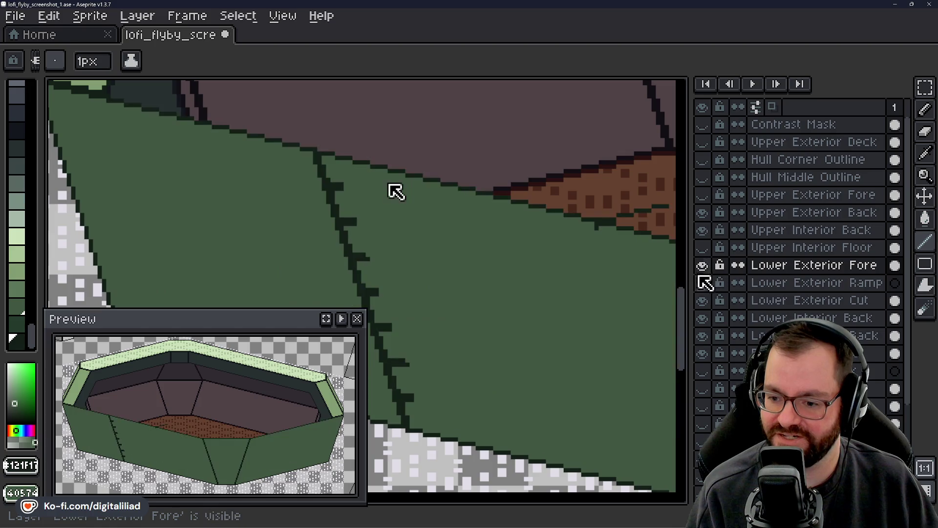
{"action": "left_click_drag", "start_coordinate": [686, 314], "coordinate": [685, 348]}
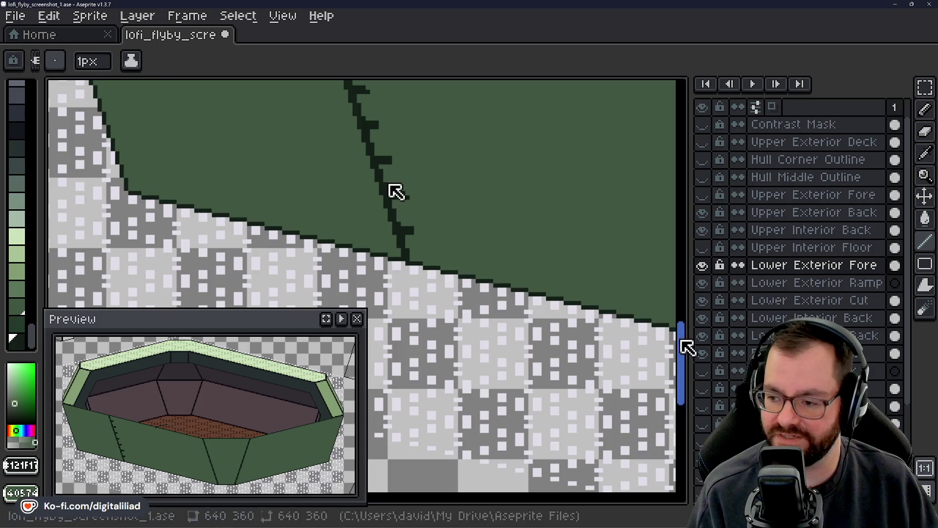
{"action": "left_click_drag", "start_coordinate": [685, 346], "coordinate": [680, 317]}
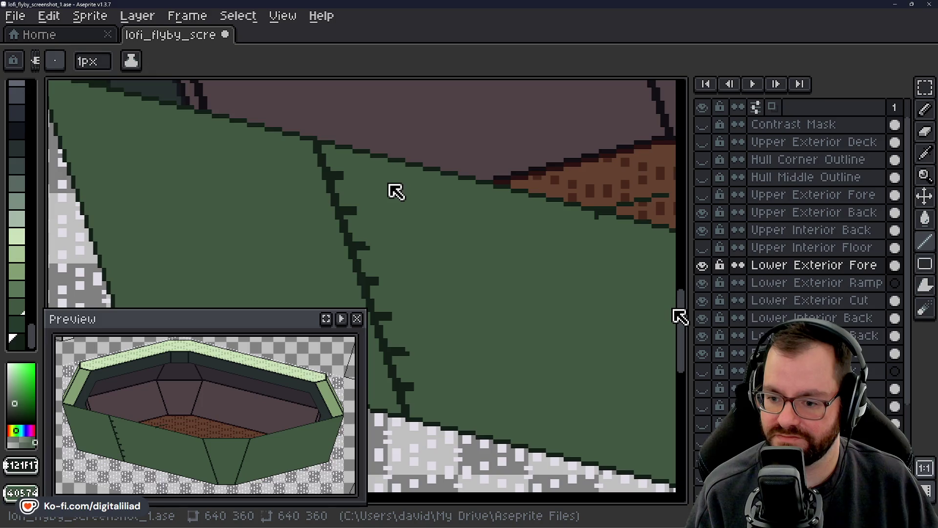
{"action": "left_click_drag", "start_coordinate": [680, 317], "coordinate": [688, 336]}
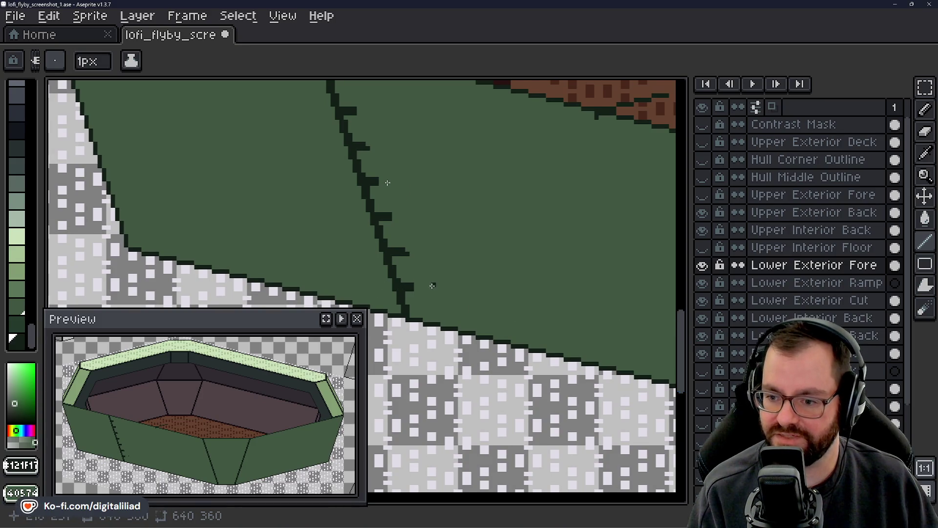
{"action": "left_click_drag", "start_coordinate": [687, 335], "coordinate": [685, 310]}
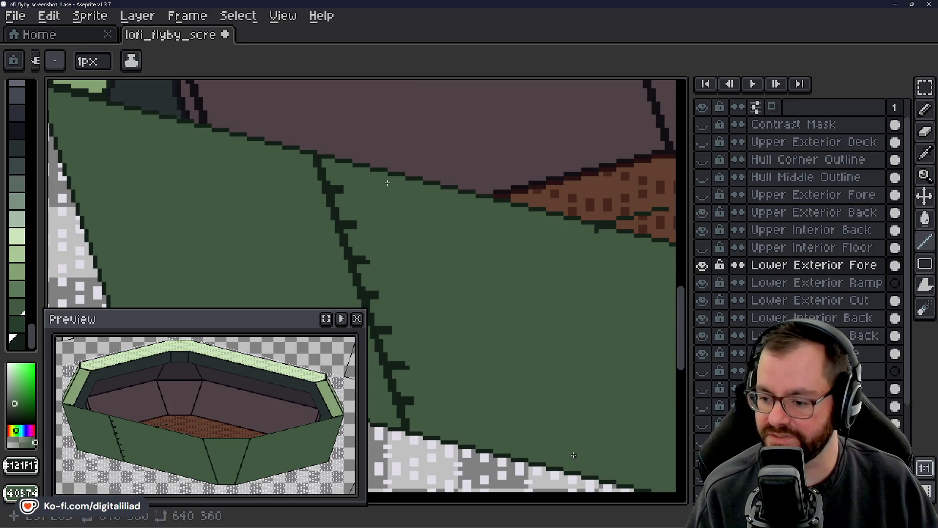
- Select Lower Exterior Cut and hide Lower Exterior Fore to expose the green band
{"action": "left_click", "coordinate": [758, 300]}
{"action": "left_click", "coordinate": [702, 265]}
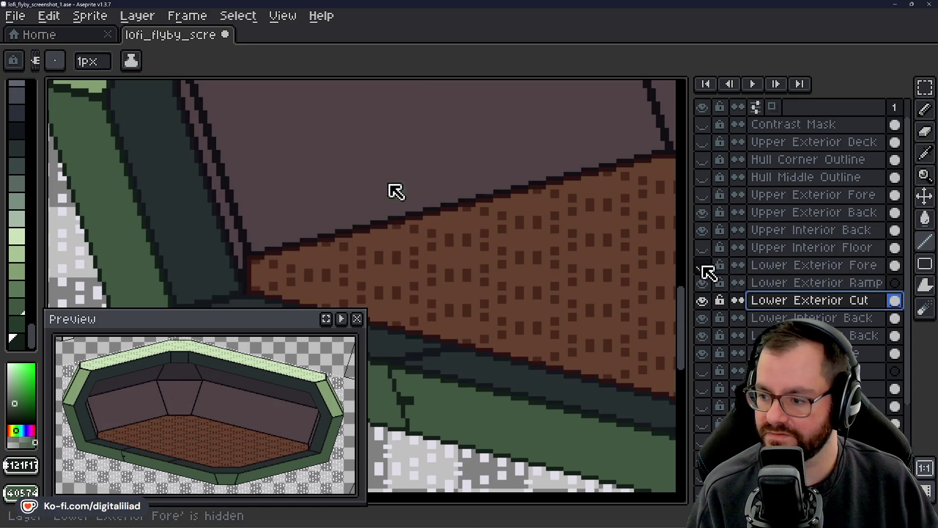
{"action": "left_click_drag", "start_coordinate": [684, 329], "coordinate": [684, 357]}
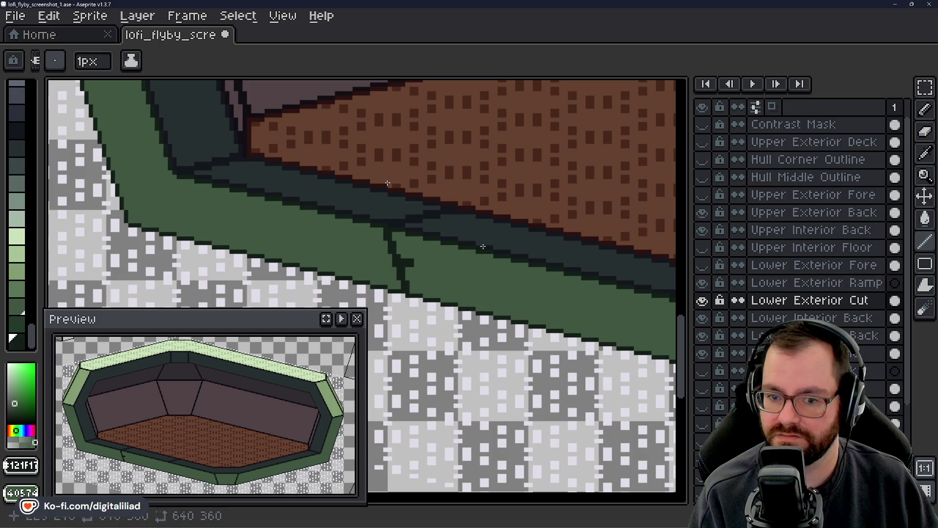
{"action": "mouse_move", "coordinate": [681, 337]}
{"action": "left_mouse_down"}
{"action": "mouse_move", "coordinate": [690, 303]}
{"action": "mouse_move", "coordinate": [688, 329]}
{"action": "left_mouse_up"}
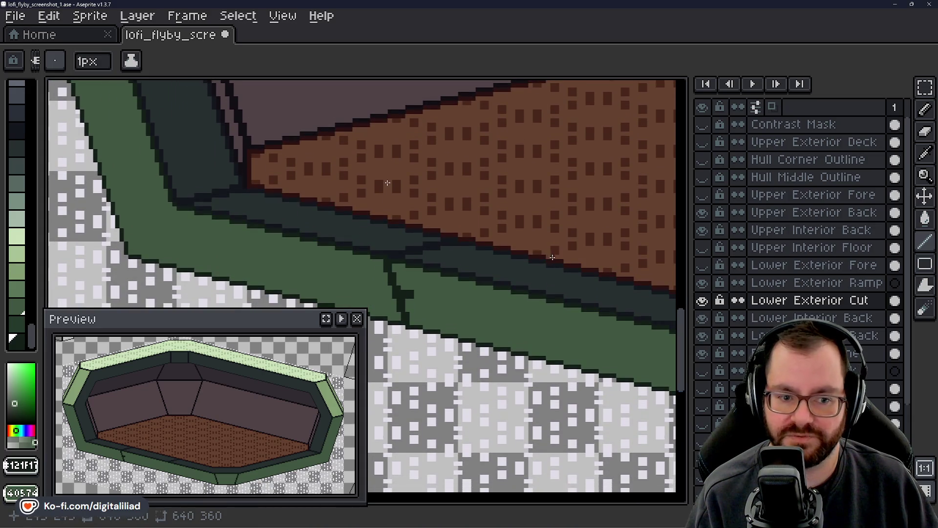
{"action": "left_click_drag", "start_coordinate": [557, 268], "coordinate": [546, 267]}
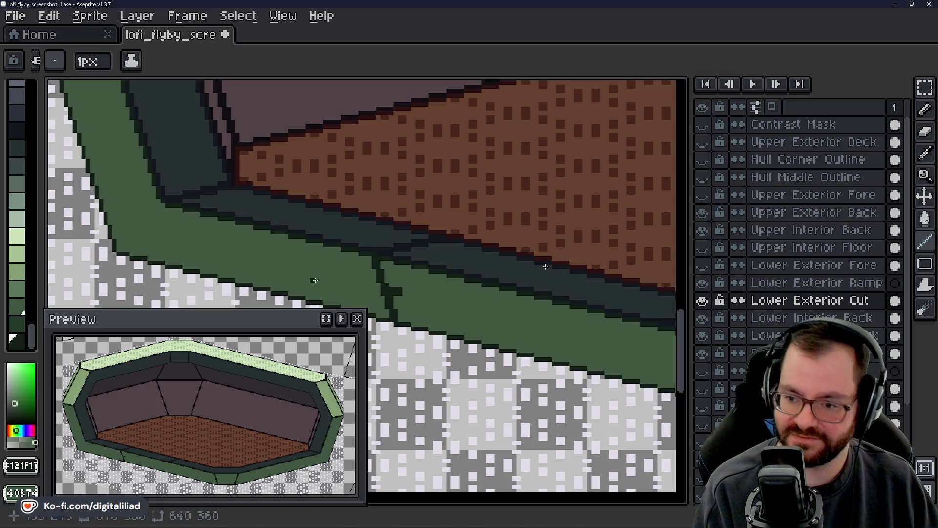
{"action": "mouse_move", "coordinate": [546, 266]}
{"action": "left_mouse_down"}
{"action": "mouse_move", "coordinate": [445, 279]}
{"action": "mouse_move", "coordinate": [367, 265]}
{"action": "left_mouse_up"}
{"action": "mouse_move", "coordinate": [518, 298]}
{"action": "left_mouse_down"}
{"action": "mouse_move", "coordinate": [408, 266]}
{"action": "mouse_move", "coordinate": [447, 287]}
{"action": "mouse_move", "coordinate": [434, 283]}
{"action": "mouse_move", "coordinate": [409, 310]}
{"action": "mouse_move", "coordinate": [310, 251]}
{"action": "mouse_move", "coordinate": [484, 239]}
{"action": "left_mouse_up"}
{"action": "left_click_drag", "start_coordinate": [446, 268], "coordinate": [467, 273]}
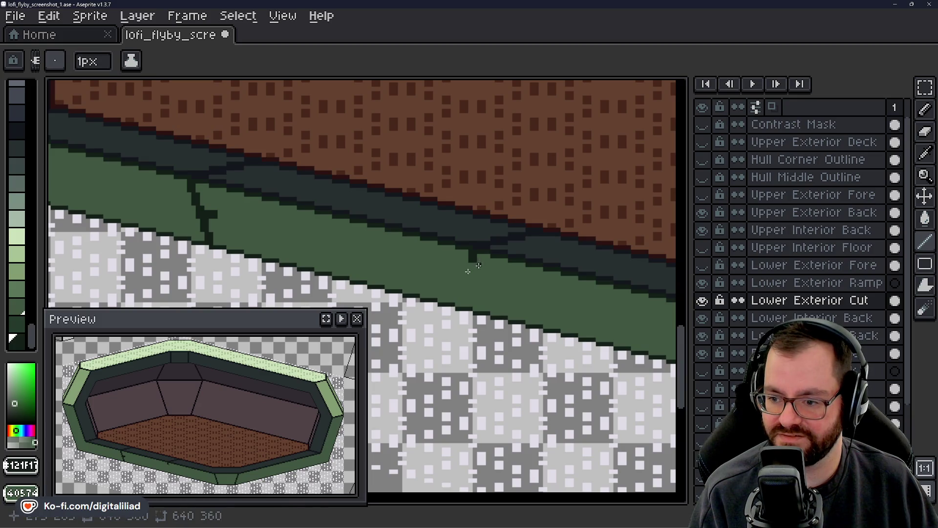
- Draw a dark vertical seam down the green band to its lower edge
{"action": "left_click_drag", "start_coordinate": [475, 266], "coordinate": [472, 271]}
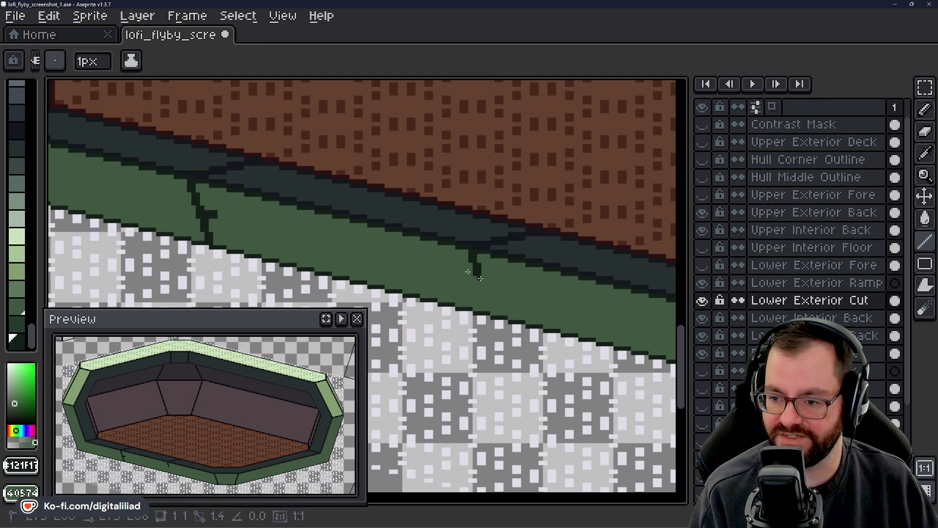
{"action": "left_click_drag", "start_coordinate": [480, 278], "coordinate": [482, 278]}
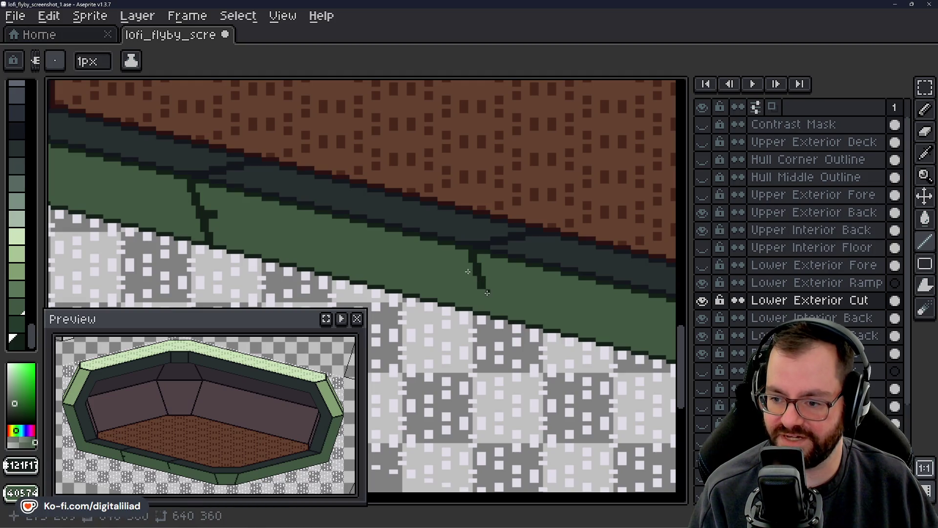
{"action": "left_click_drag", "start_coordinate": [483, 292], "coordinate": [490, 309]}
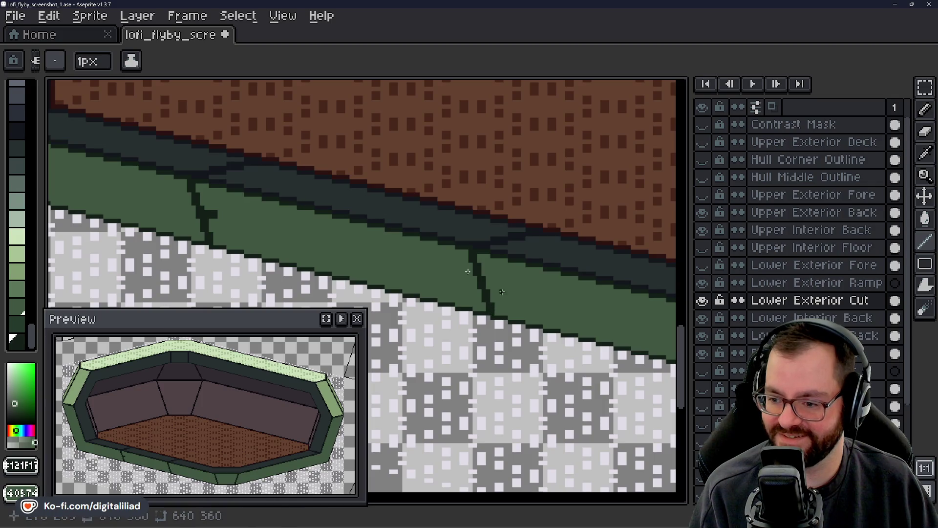
{"action": "mouse_move", "coordinate": [467, 271]}
{"action": "left_mouse_down"}
{"action": "mouse_move", "coordinate": [502, 283]}
{"action": "mouse_move", "coordinate": [508, 305]}
{"action": "mouse_move", "coordinate": [513, 295]}
{"action": "mouse_move", "coordinate": [464, 270]}
{"action": "mouse_move", "coordinate": [199, 224]}
{"action": "mouse_move", "coordinate": [216, 234]}
{"action": "mouse_move", "coordinate": [562, 276]}
{"action": "mouse_move", "coordinate": [670, 318]}
{"action": "mouse_move", "coordinate": [515, 234]}
{"action": "mouse_move", "coordinate": [524, 209]}
{"action": "left_mouse_up"}
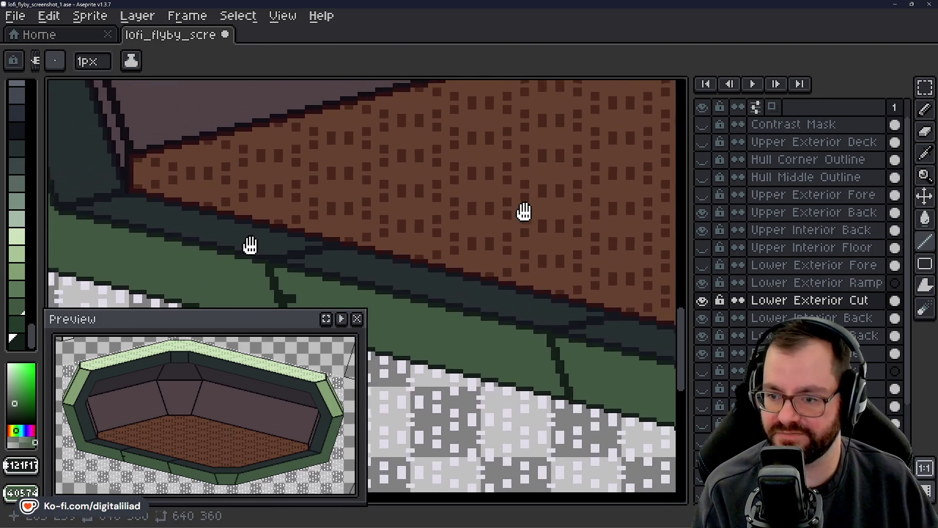
{"action": "mouse_move", "coordinate": [508, 275]}
{"action": "left_mouse_down"}
{"action": "mouse_move", "coordinate": [325, 230]}
{"action": "mouse_move", "coordinate": [423, 172]}
{"action": "mouse_move", "coordinate": [250, 223]}
{"action": "mouse_move", "coordinate": [201, 195]}
{"action": "mouse_move", "coordinate": [329, 218]}
{"action": "mouse_move", "coordinate": [412, 249]}
{"action": "mouse_move", "coordinate": [414, 223]}
{"action": "mouse_move", "coordinate": [441, 242]}
{"action": "mouse_move", "coordinate": [459, 283]}
{"action": "mouse_move", "coordinate": [440, 287]}
{"action": "mouse_move", "coordinate": [458, 280]}
{"action": "left_mouse_up"}
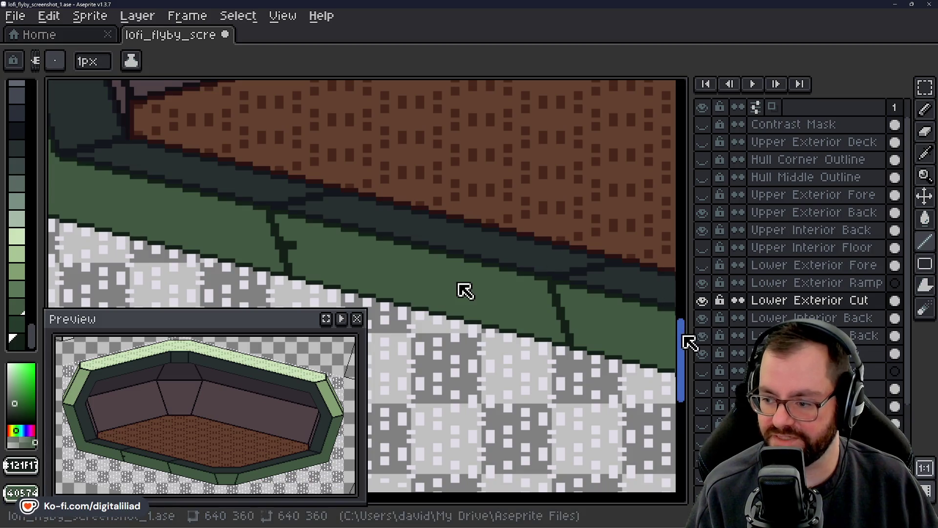
- Touch up one pixel on the left seam of the green Lower Exterior Cut band
{"action": "scroll", "coordinate": [457, 282], "scroll_direction": "up", "scroll_amount": 1}
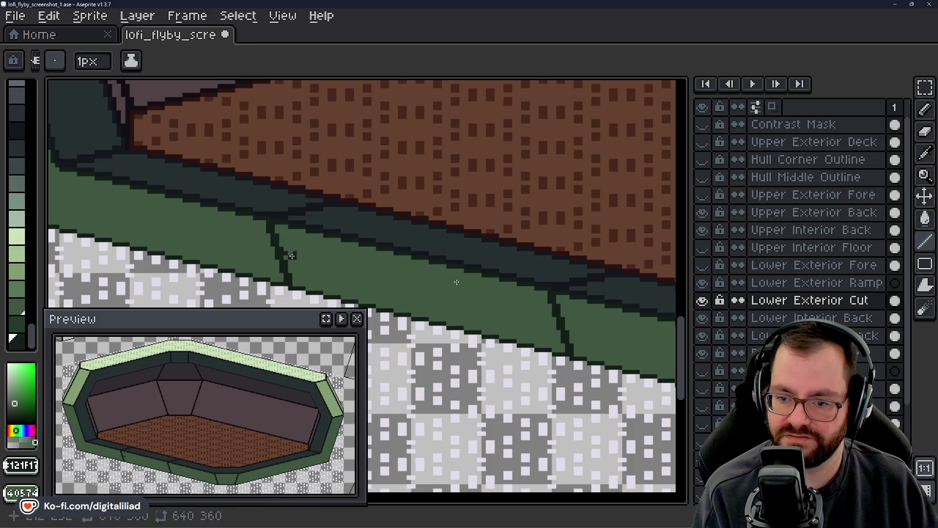
{"action": "left_click_drag", "start_coordinate": [291, 255], "coordinate": [293, 252]}
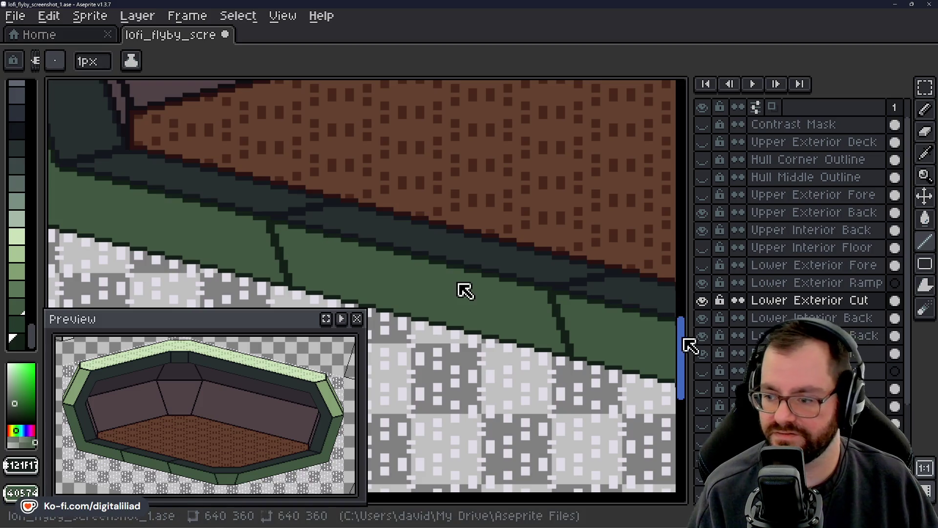
{"action": "mouse_move", "coordinate": [693, 343]}
{"action": "left_mouse_down"}
{"action": "mouse_move", "coordinate": [687, 360]}
{"action": "mouse_move", "coordinate": [687, 335]}
{"action": "mouse_move", "coordinate": [683, 343]}
{"action": "mouse_move", "coordinate": [655, 329]}
{"action": "left_mouse_up"}
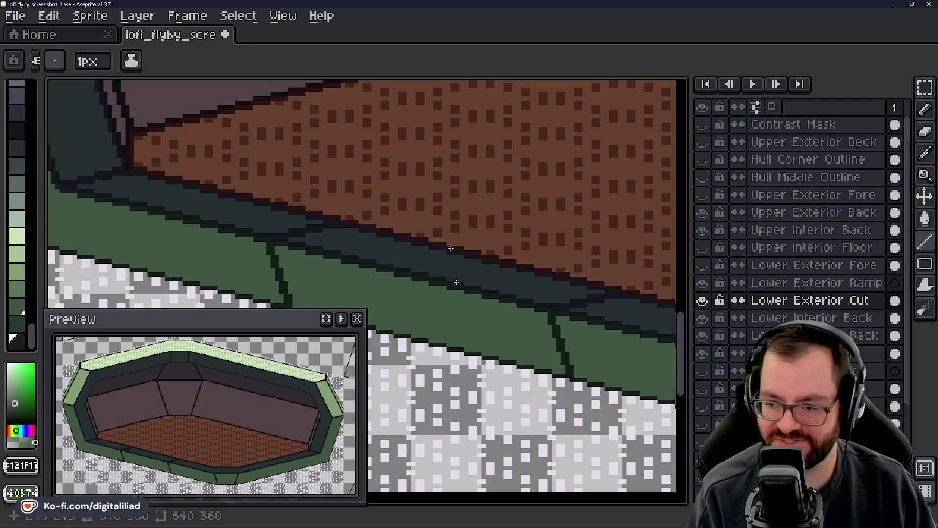
{"action": "mouse_move", "coordinate": [432, 275]}
{"action": "left_mouse_down"}
{"action": "mouse_move", "coordinate": [401, 259]}
{"action": "mouse_move", "coordinate": [422, 243]}
{"action": "left_mouse_up"}
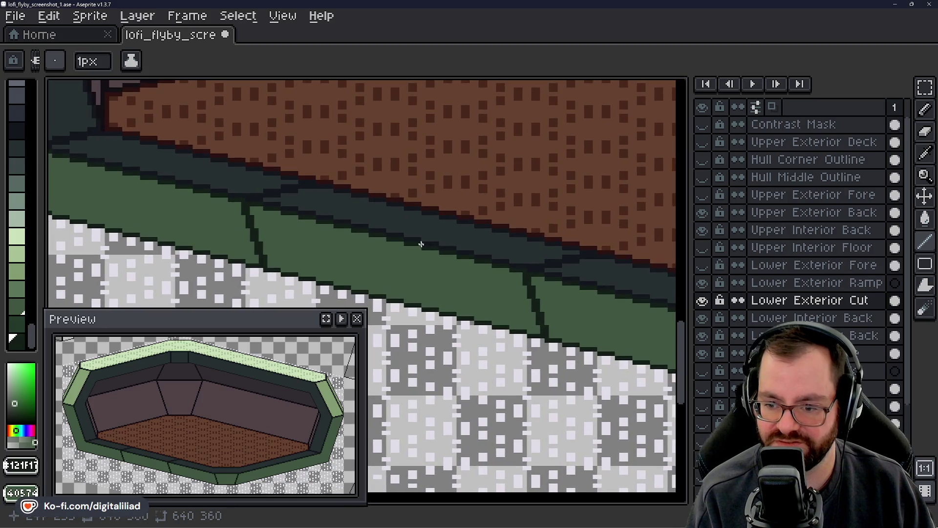
{"action": "left_click_drag", "start_coordinate": [422, 243], "coordinate": [421, 244]}
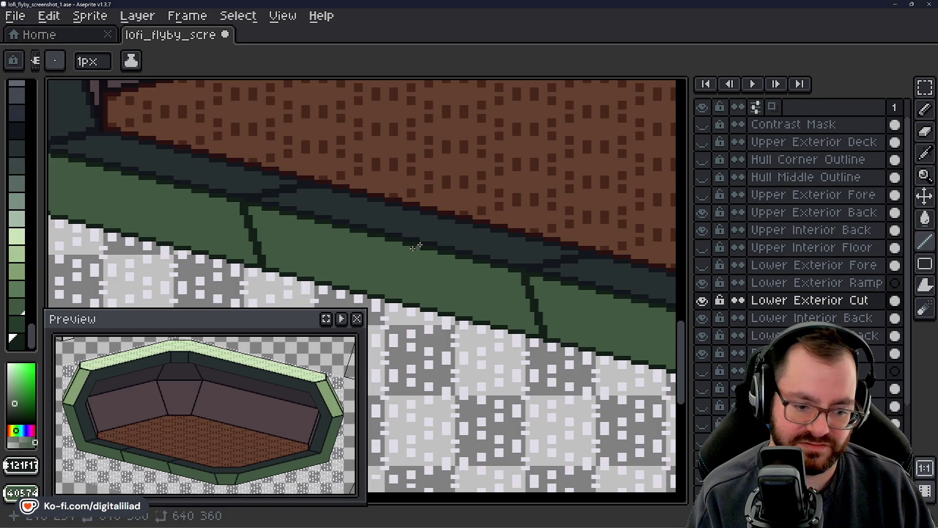
{"action": "left_click_drag", "start_coordinate": [417, 244], "coordinate": [364, 256]}
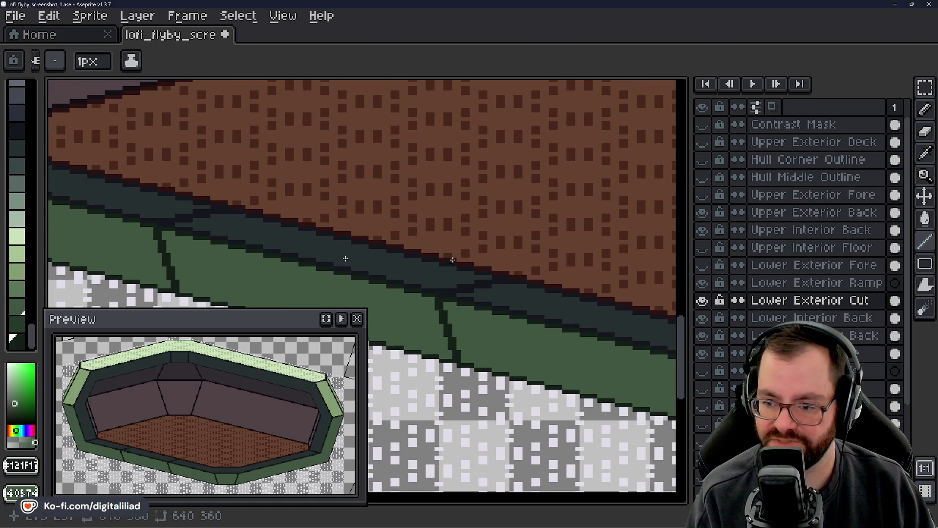
{"action": "mouse_move", "coordinate": [365, 256]}
{"action": "left_mouse_down"}
{"action": "mouse_move", "coordinate": [381, 274]}
{"action": "mouse_move", "coordinate": [381, 247]}
{"action": "mouse_move", "coordinate": [457, 261]}
{"action": "left_mouse_up"}
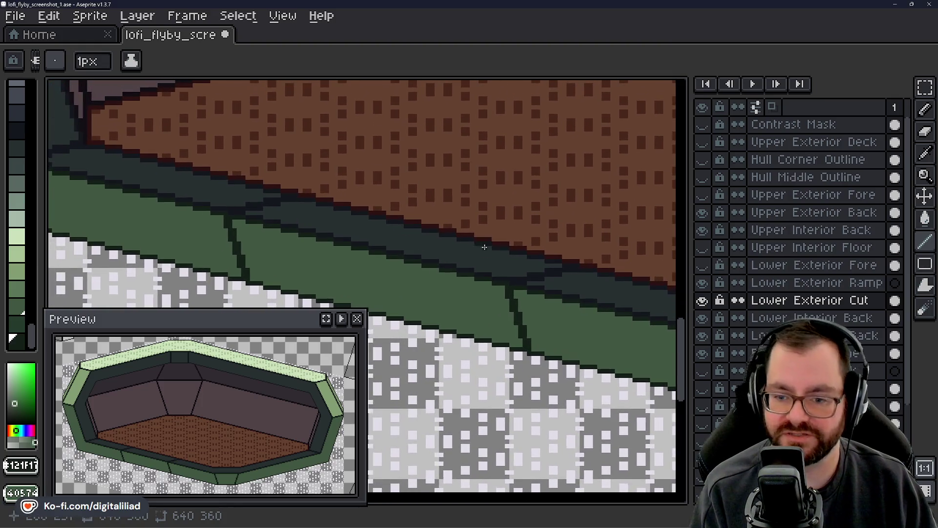
{"action": "mouse_move", "coordinate": [380, 279]}
{"action": "left_mouse_down"}
{"action": "mouse_move", "coordinate": [430, 285]}
{"action": "mouse_move", "coordinate": [456, 313]}
{"action": "left_mouse_up"}
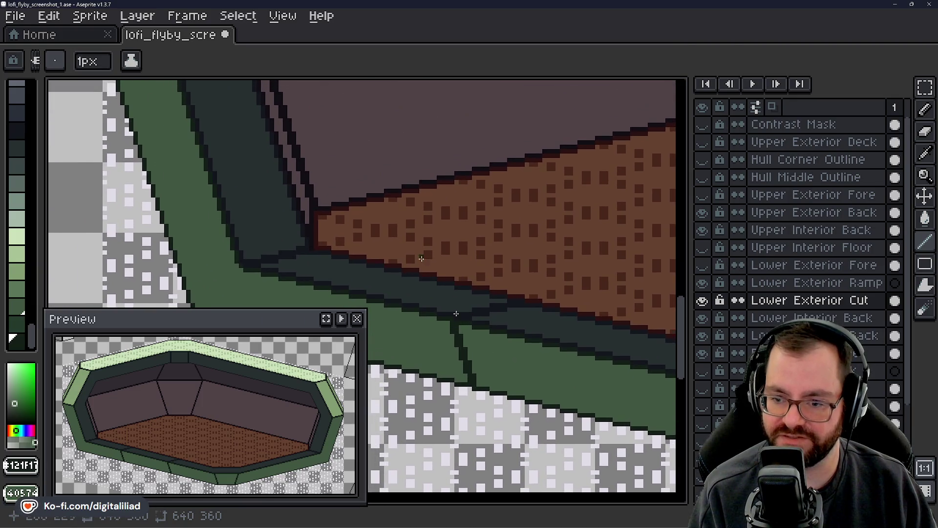
{"action": "left_click_drag", "start_coordinate": [428, 257], "coordinate": [447, 284]}
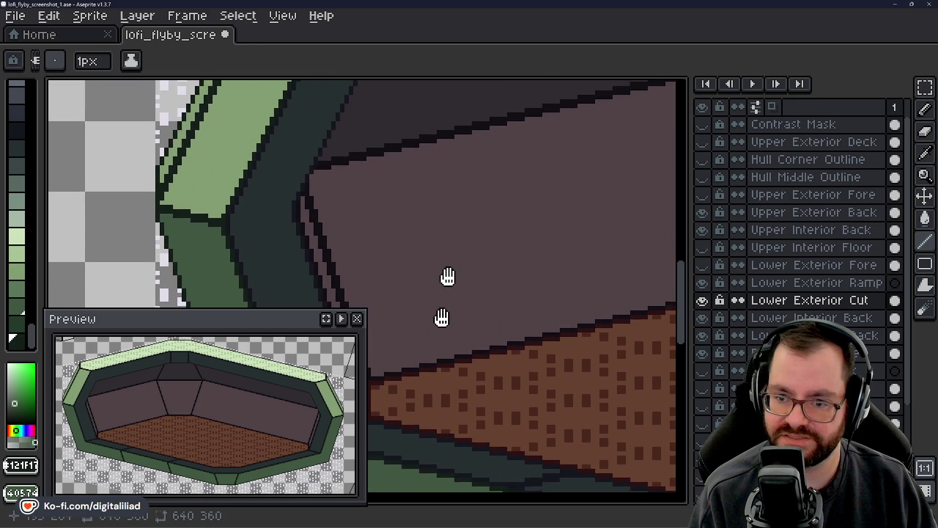
{"action": "mouse_move", "coordinate": [447, 283]}
{"action": "left_mouse_down"}
{"action": "mouse_move", "coordinate": [442, 252]}
{"action": "mouse_move", "coordinate": [286, 158]}
{"action": "mouse_move", "coordinate": [268, 230]}
{"action": "left_mouse_up"}
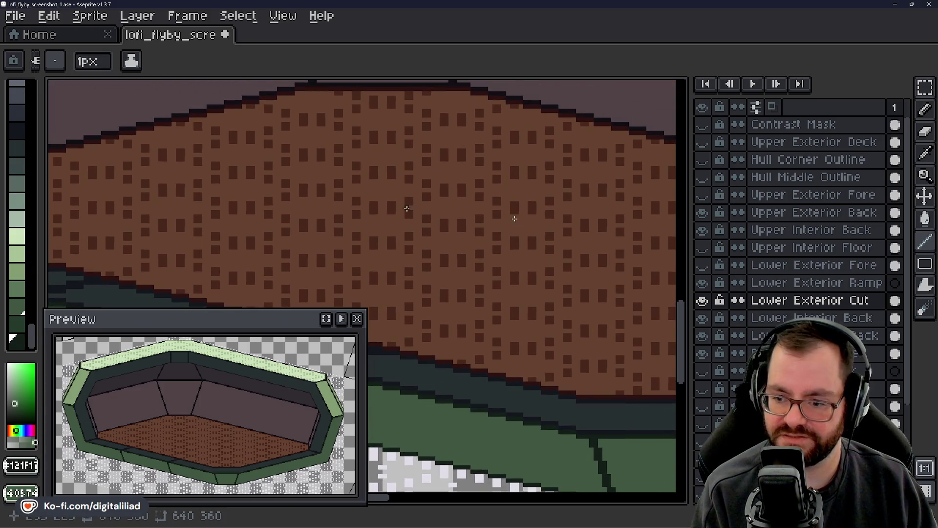
{"action": "mouse_move", "coordinate": [387, 193]}
{"action": "left_mouse_down"}
{"action": "mouse_move", "coordinate": [297, 176]}
{"action": "mouse_move", "coordinate": [570, 180]}
{"action": "mouse_move", "coordinate": [628, 137]}
{"action": "left_mouse_up"}
{"action": "mouse_move", "coordinate": [568, 150]}
{"action": "left_mouse_down"}
{"action": "mouse_move", "coordinate": [455, 237]}
{"action": "mouse_move", "coordinate": [504, 207]}
{"action": "mouse_move", "coordinate": [410, 266]}
{"action": "mouse_move", "coordinate": [387, 267]}
{"action": "left_mouse_up"}
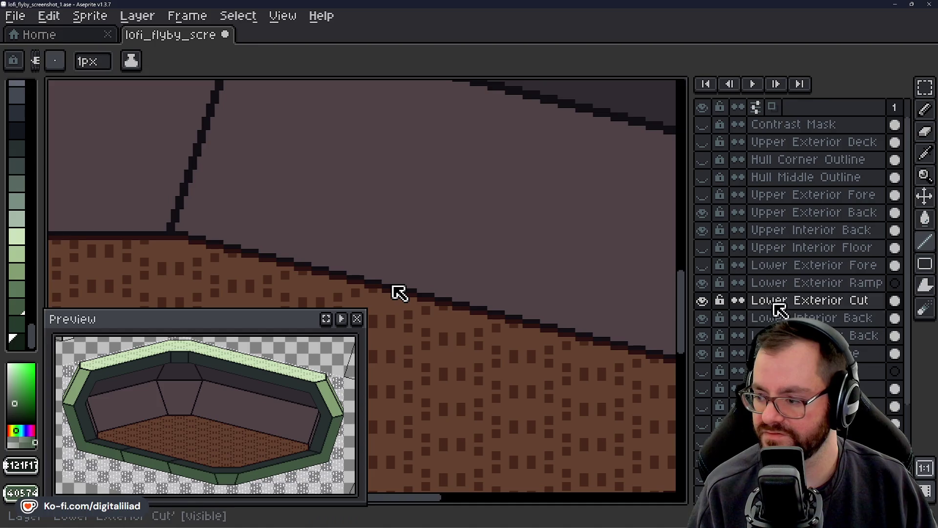
- Select the Lower Interior Back layer and sample the dark outline colour with the eyedropper
{"action": "left_click", "coordinate": [748, 318]}
{"action": "left_click", "coordinate": [704, 318]}
{"action": "left_click", "coordinate": [704, 318]}
{"action": "left_click", "coordinate": [931, 161]}
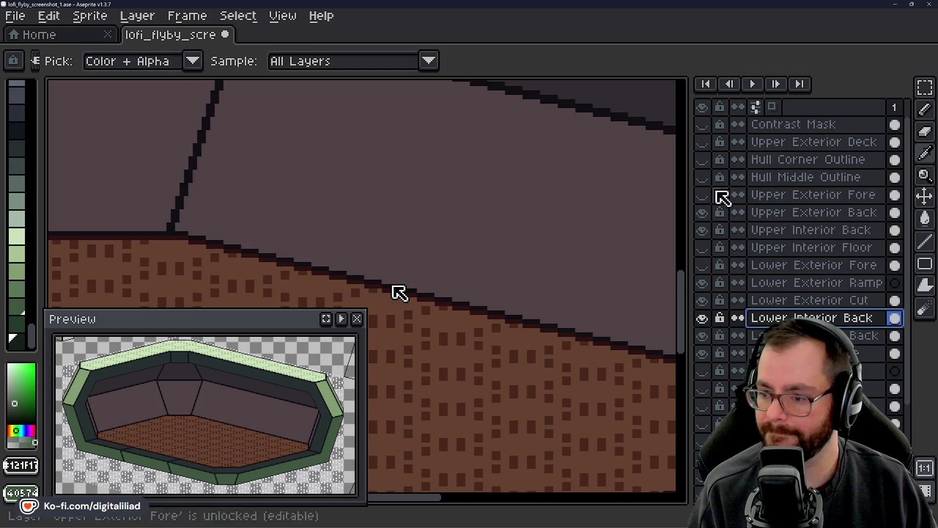
{"action": "right_click", "coordinate": [398, 210]}
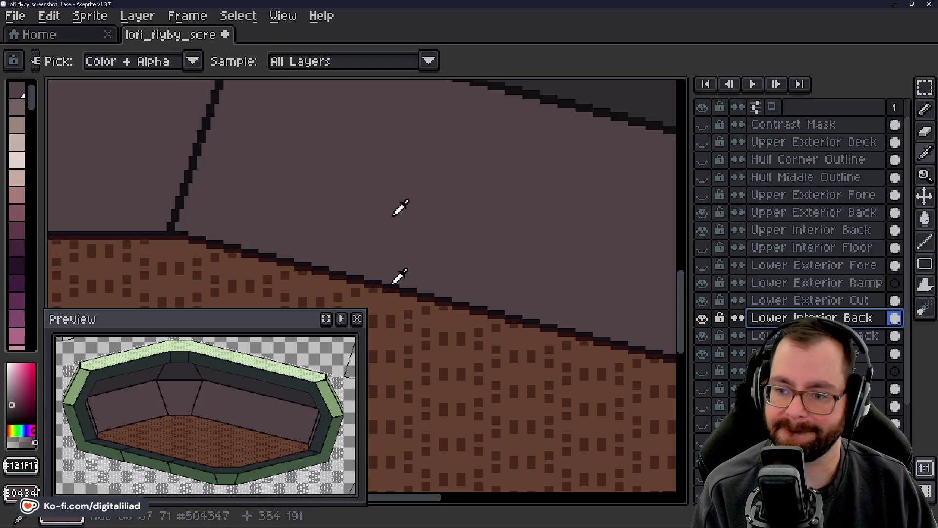
{"action": "left_click", "coordinate": [194, 156]}
- Pan across the interior wall and show the Upper Interior Floor layer
{"action": "left_click", "coordinate": [925, 175]}
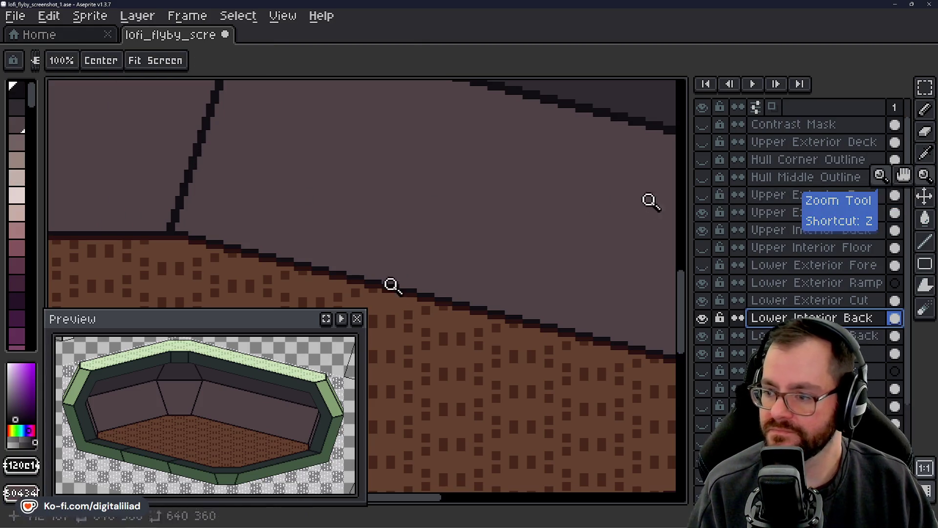
{"action": "mouse_move", "coordinate": [576, 188]}
{"action": "left_mouse_down"}
{"action": "mouse_move", "coordinate": [454, 223]}
{"action": "mouse_move", "coordinate": [474, 200]}
{"action": "left_mouse_up"}
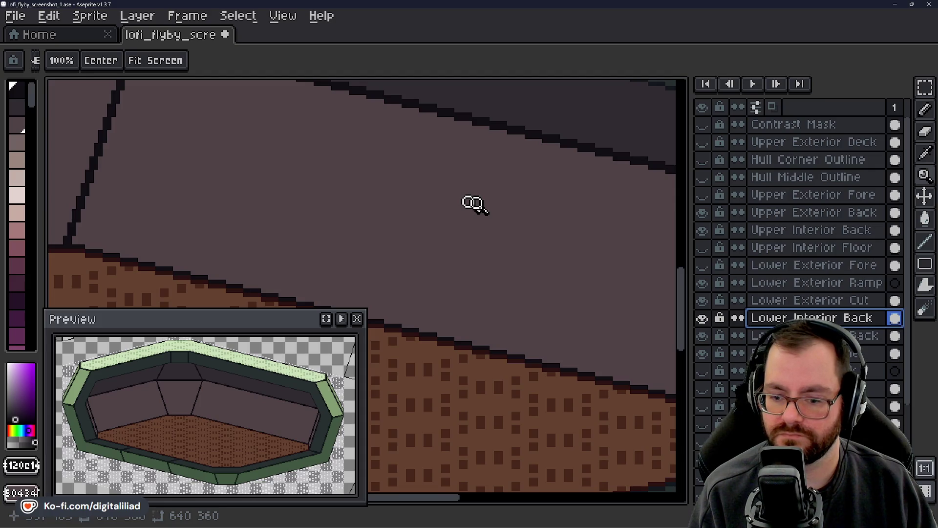
{"action": "mouse_move", "coordinate": [552, 308]}
{"action": "left_mouse_down"}
{"action": "mouse_move", "coordinate": [507, 289]}
{"action": "mouse_move", "coordinate": [528, 194]}
{"action": "left_mouse_up"}
{"action": "mouse_move", "coordinate": [475, 251]}
{"action": "left_mouse_down"}
{"action": "mouse_move", "coordinate": [520, 242]}
{"action": "mouse_move", "coordinate": [426, 295]}
{"action": "mouse_move", "coordinate": [441, 324]}
{"action": "mouse_move", "coordinate": [523, 247]}
{"action": "left_mouse_up"}
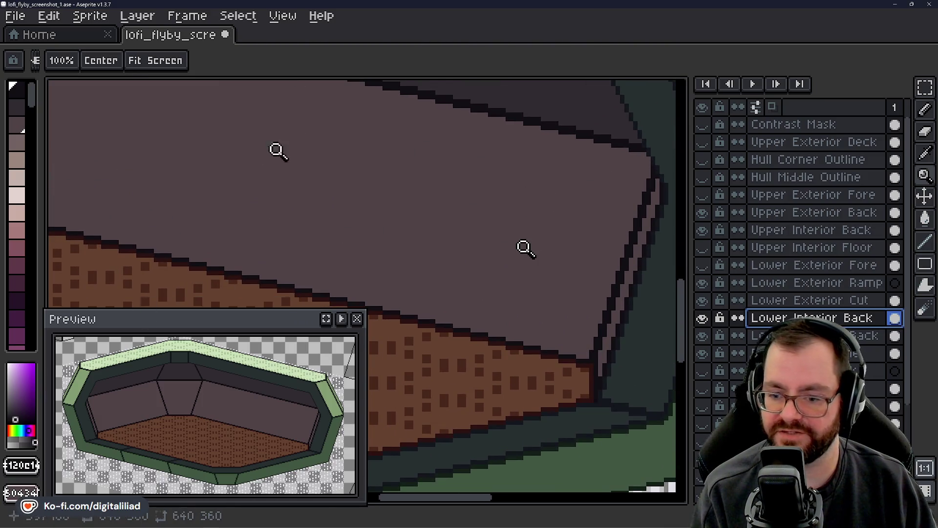
{"action": "mouse_move", "coordinate": [473, 215]}
{"action": "left_mouse_down"}
{"action": "mouse_move", "coordinate": [515, 257]}
{"action": "mouse_move", "coordinate": [513, 247]}
{"action": "left_mouse_up"}
{"action": "left_click", "coordinate": [704, 248]}
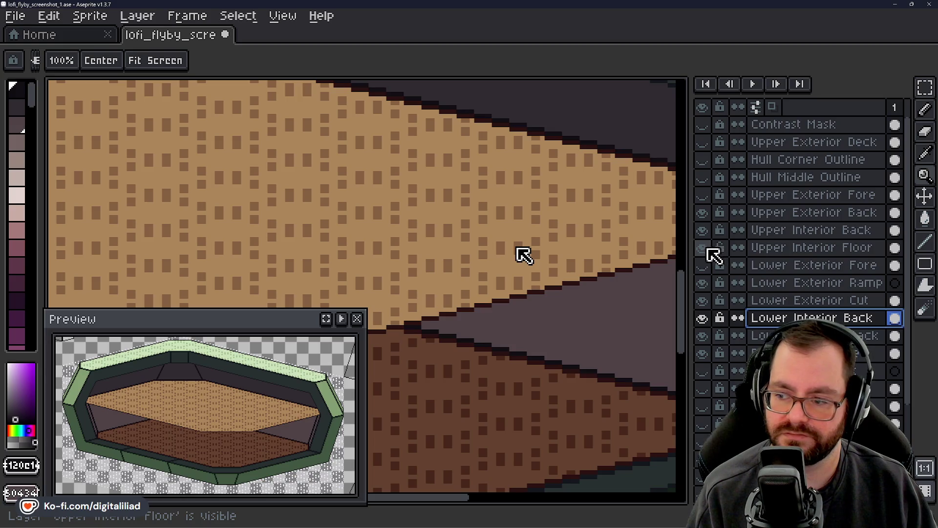
{"action": "left_click", "coordinate": [707, 250]}
{"action": "left_click", "coordinate": [707, 250]}
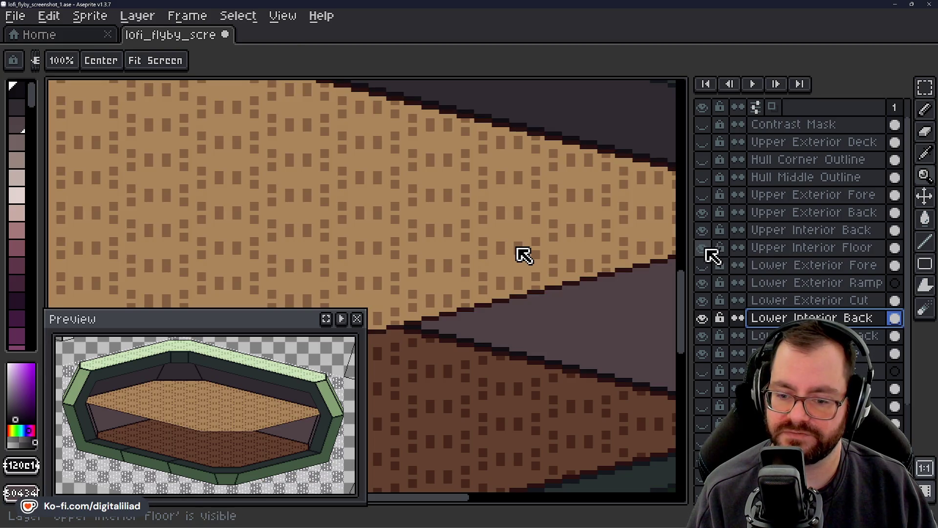
{"action": "left_click", "coordinate": [703, 248]}
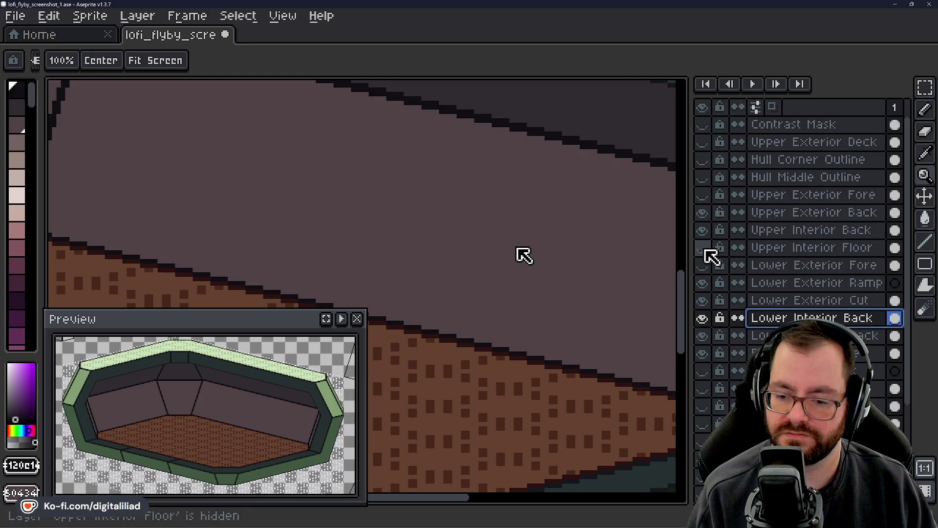
{"action": "left_click", "coordinate": [707, 250]}
{"action": "left_click", "coordinate": [707, 250]}
{"action": "left_click", "coordinate": [707, 250]}
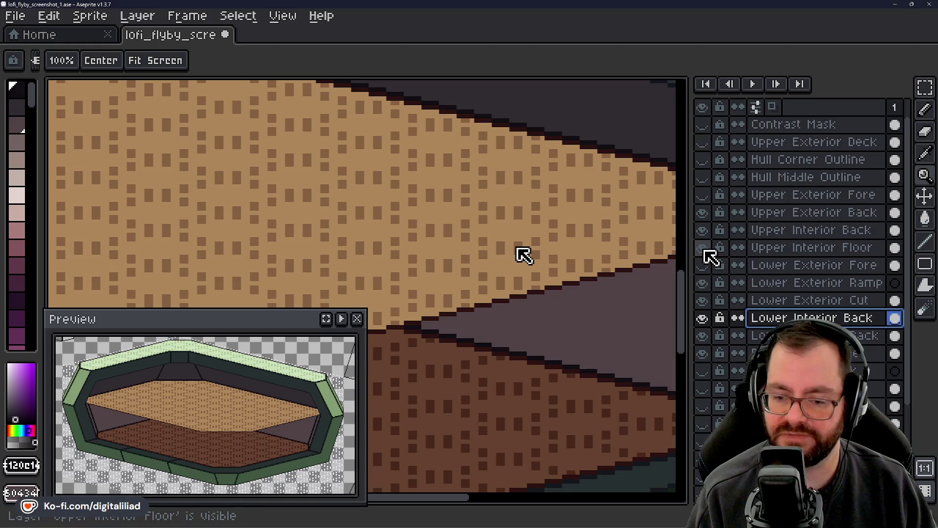
{"action": "left_click", "coordinate": [704, 251]}
- Pan the canvas and turn on the Lower Exterior Fore layer to show its green front panels
{"action": "scroll", "coordinate": [514, 247], "scroll_direction": "down", "scroll_amount": 1}
{"action": "scroll", "coordinate": [450, 266], "scroll_direction": "down", "scroll_amount": 1}
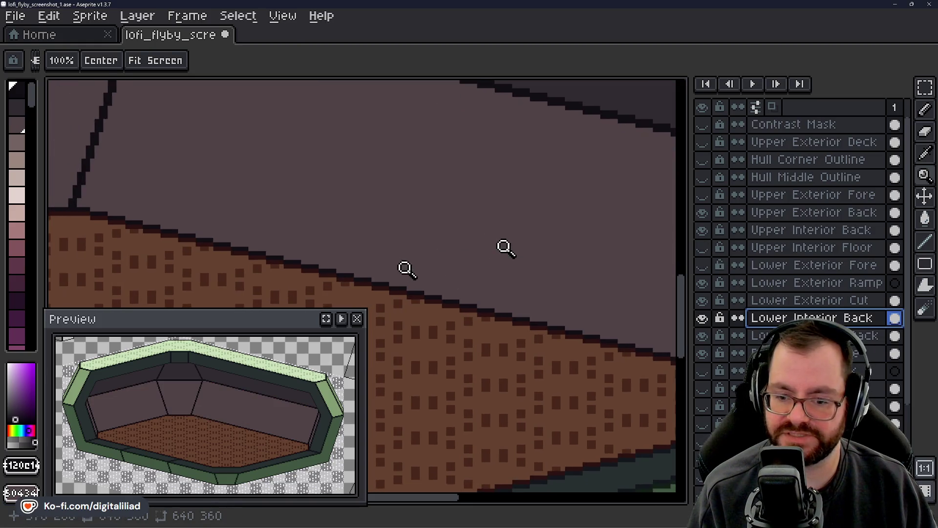
{"action": "scroll", "coordinate": [404, 268], "scroll_direction": "down", "scroll_amount": 2}
{"action": "scroll", "coordinate": [551, 210], "scroll_direction": "down", "scroll_amount": 3}
{"action": "scroll", "coordinate": [526, 224], "scroll_direction": "down", "scroll_amount": 2}
{"action": "scroll", "coordinate": [501, 217], "scroll_direction": "down", "scroll_amount": 2}
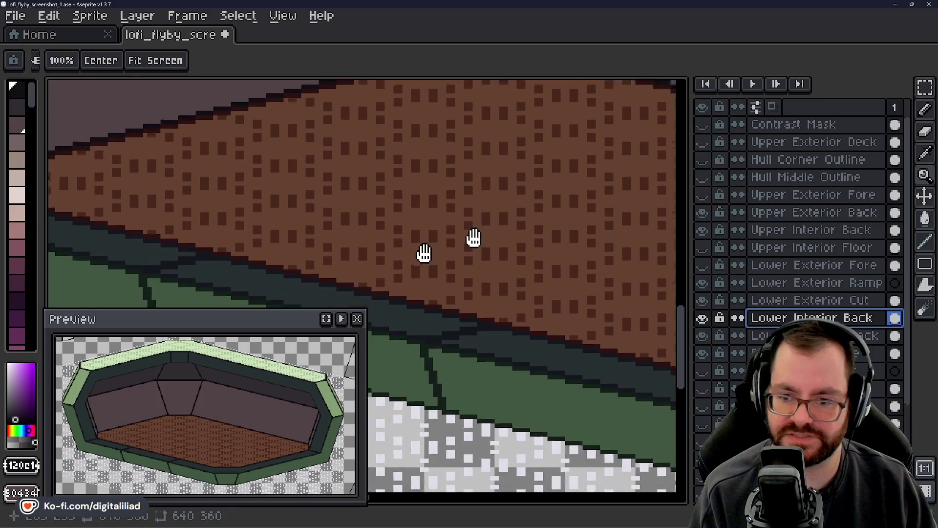
{"action": "scroll", "coordinate": [474, 237], "scroll_direction": "down", "scroll_amount": 2}
{"action": "scroll", "coordinate": [519, 225], "scroll_direction": "down", "scroll_amount": 2}
{"action": "scroll", "coordinate": [524, 219], "scroll_direction": "left", "scroll_amount": 3}
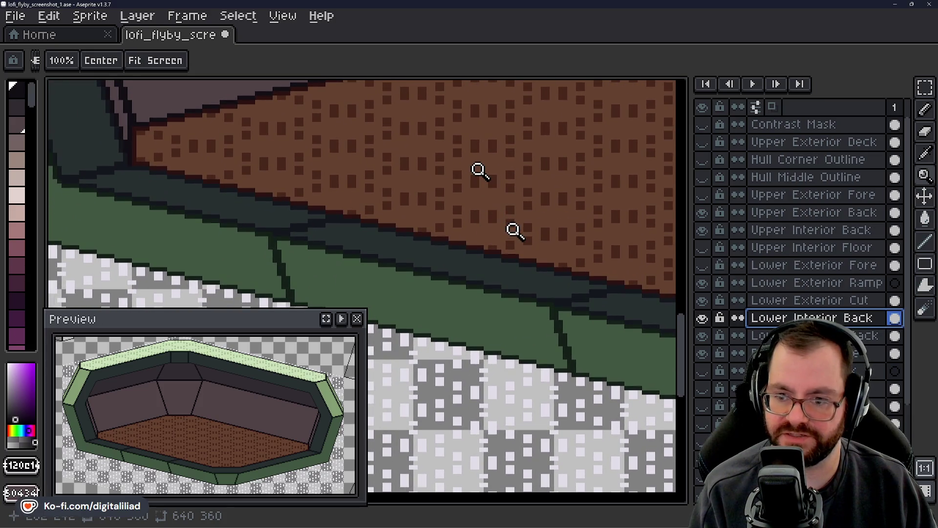
{"action": "key", "text": "z"}
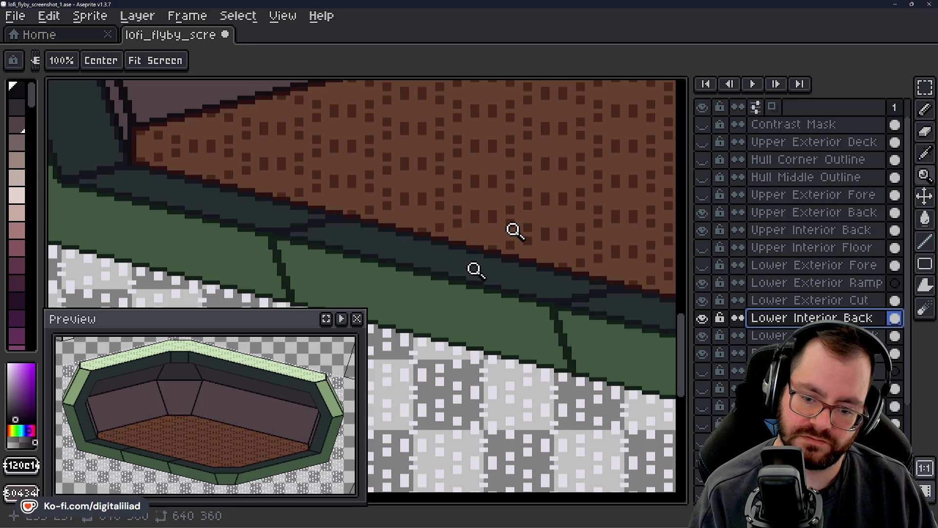
{"action": "left_click", "coordinate": [703, 268]}
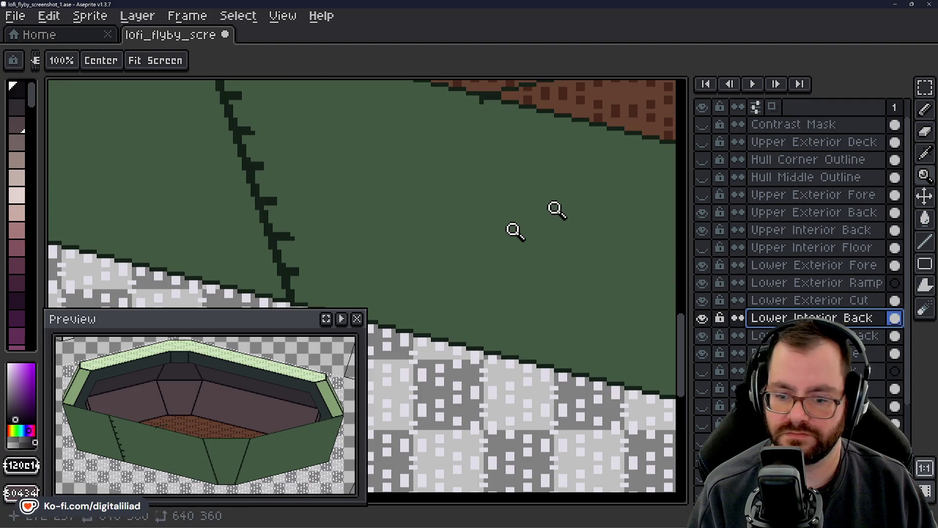
- With the Line tool, eyedrop the dark green seam colour #121f17 from the hull outline
{"action": "scroll", "coordinate": [514, 231], "scroll_direction": "down", "scroll_amount": 2}
{"action": "scroll", "coordinate": [415, 294], "scroll_direction": "up", "scroll_amount": 2}
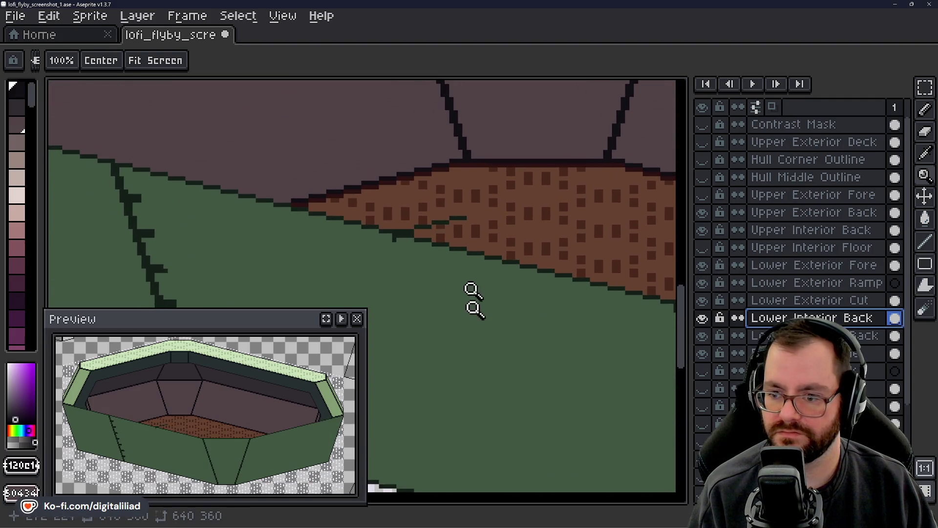
{"action": "left_click", "coordinate": [925, 241]}
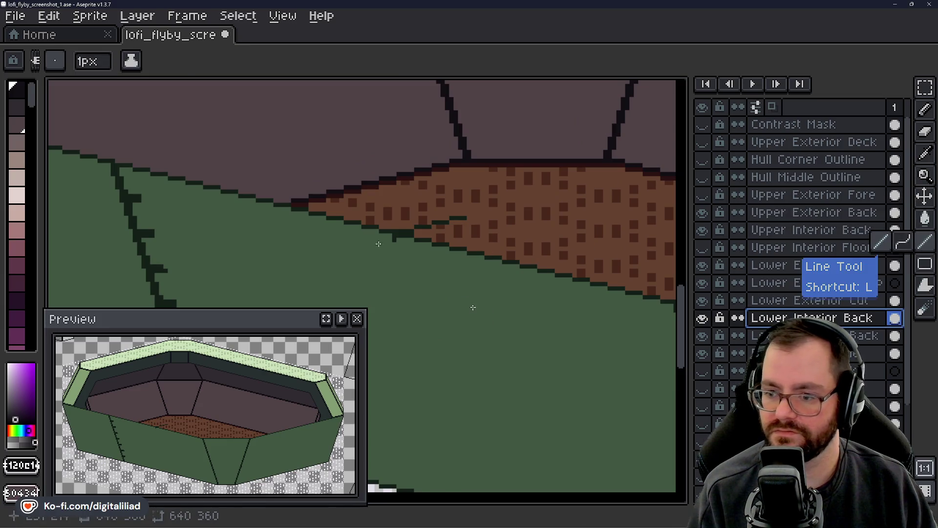
{"action": "key", "text": "i"}
{"action": "left_click", "coordinate": [411, 233]}
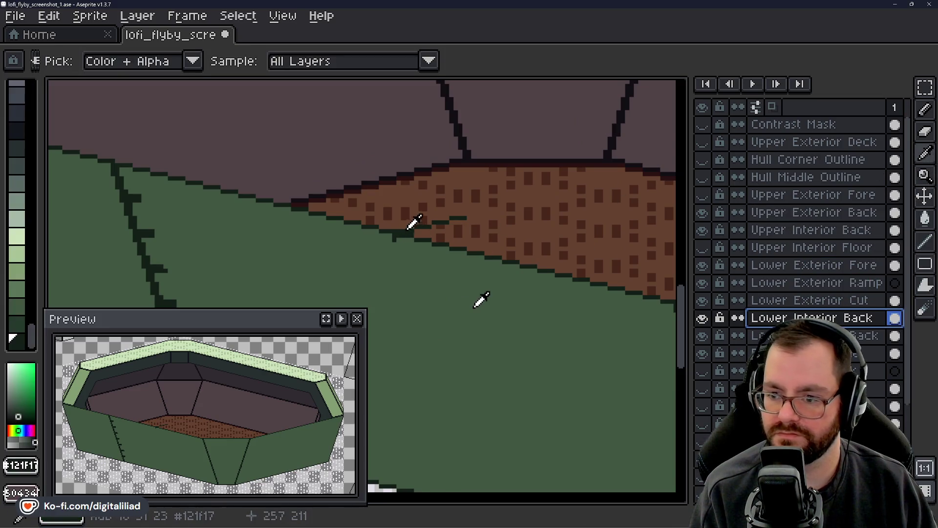
{"action": "left_click", "coordinate": [530, 299]}
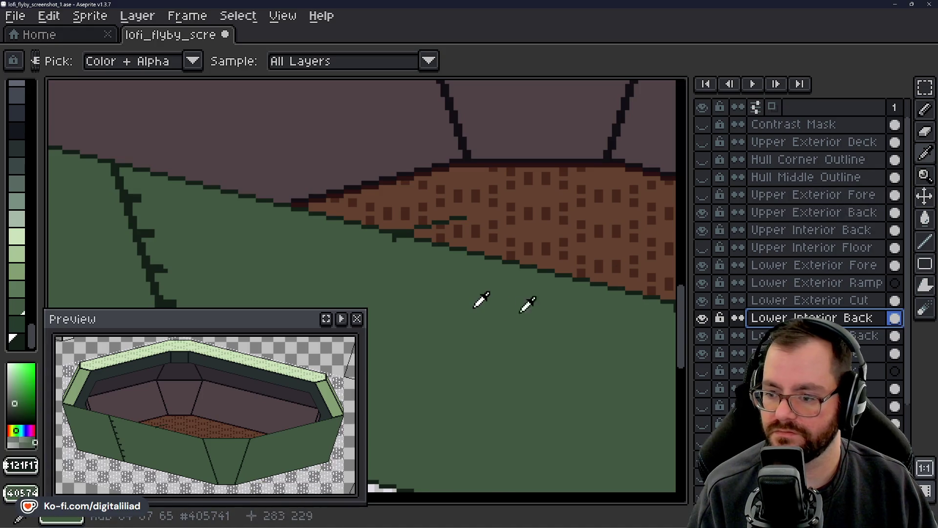
{"action": "left_click", "coordinate": [925, 240]}
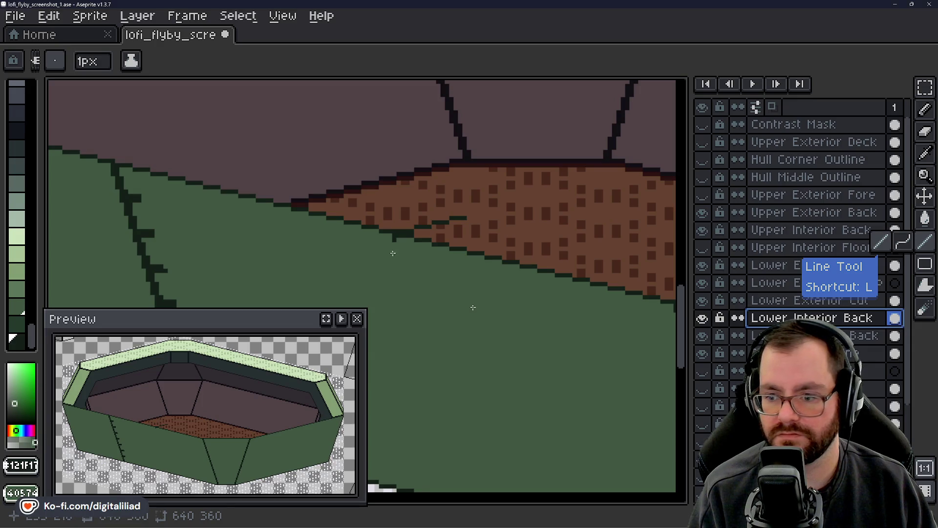
{"action": "key", "text": "i"}
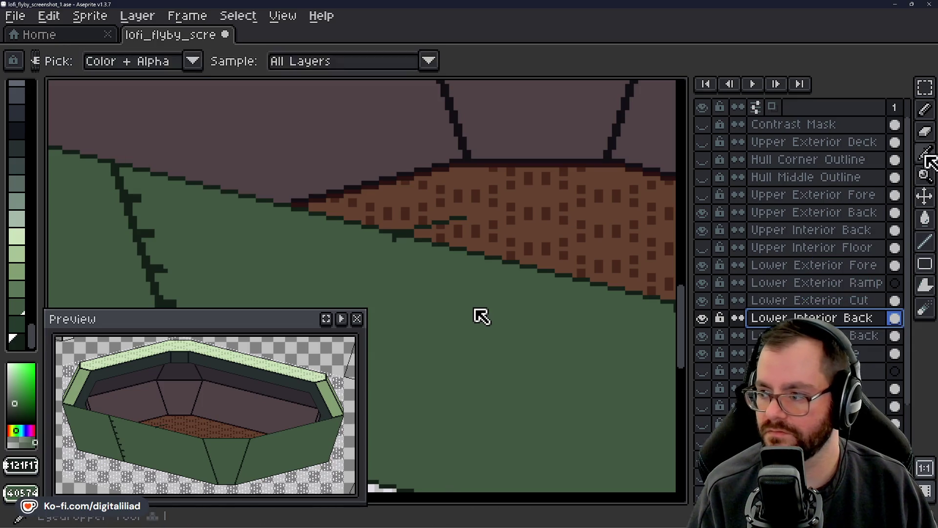
- On the Lower Exterior Fore layer, draw a dark seam down the green panel, then extend it diagonally
{"action": "left_click", "coordinate": [790, 266]}
{"action": "left_click", "coordinate": [702, 264]}
{"action": "left_click", "coordinate": [702, 265]}
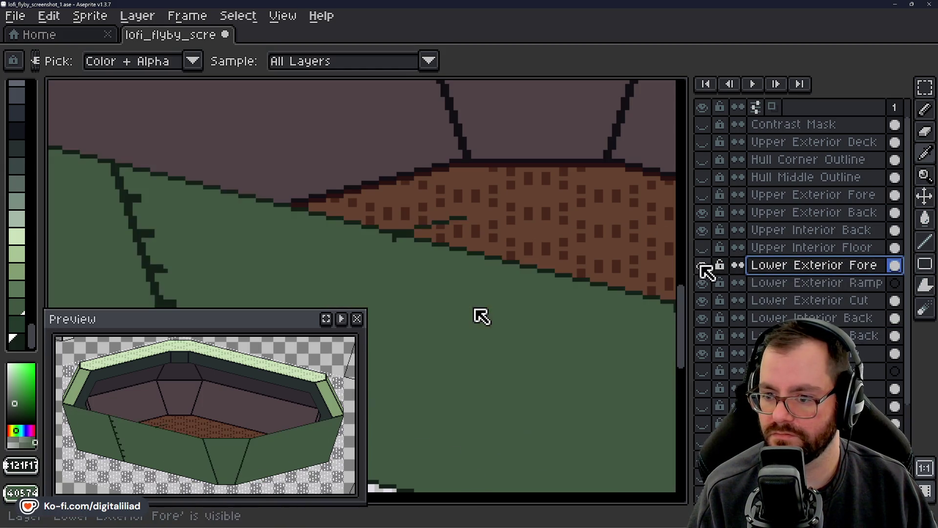
{"action": "key", "text": "l"}
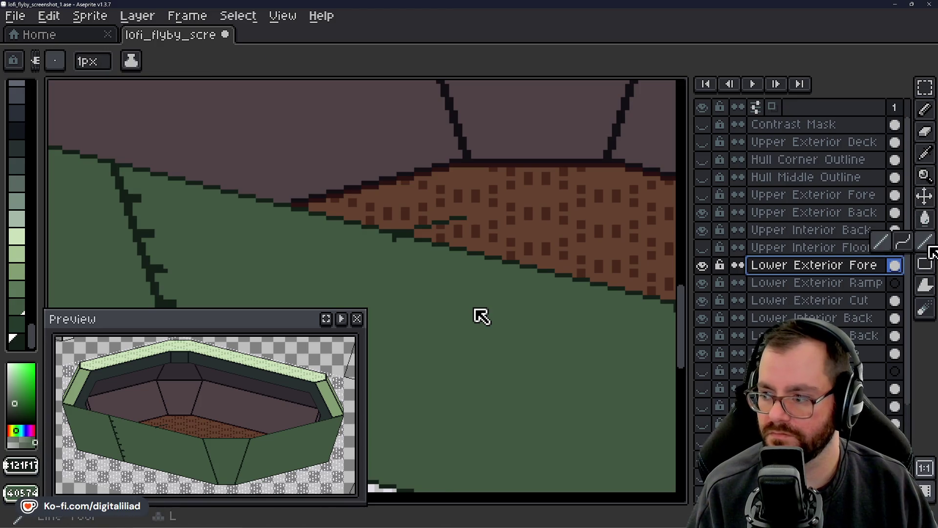
{"action": "left_click", "coordinate": [397, 242]}
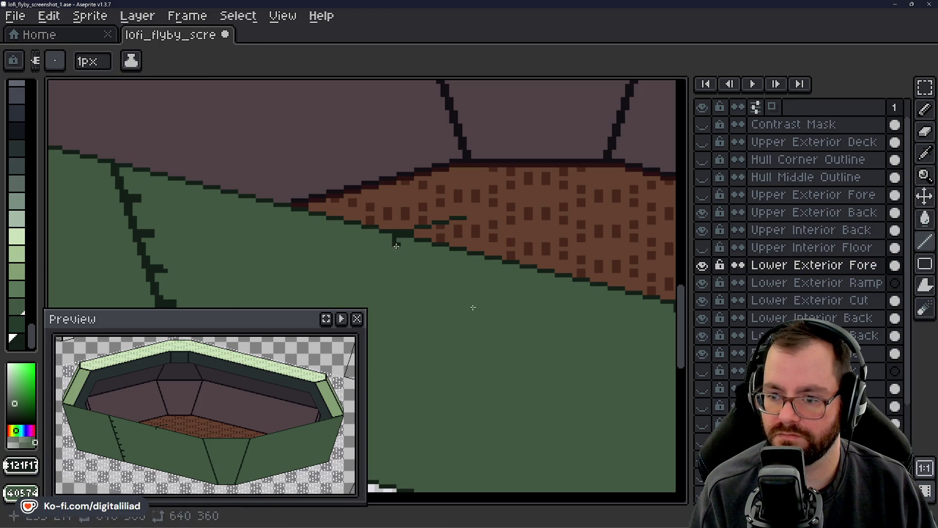
{"action": "left_click_drag", "start_coordinate": [397, 249], "coordinate": [400, 263]}
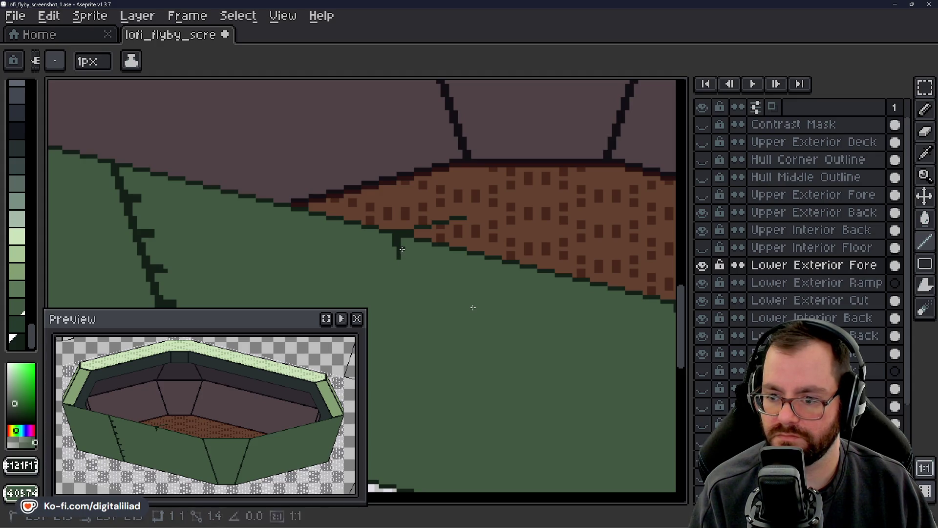
{"action": "key", "text": "b"}
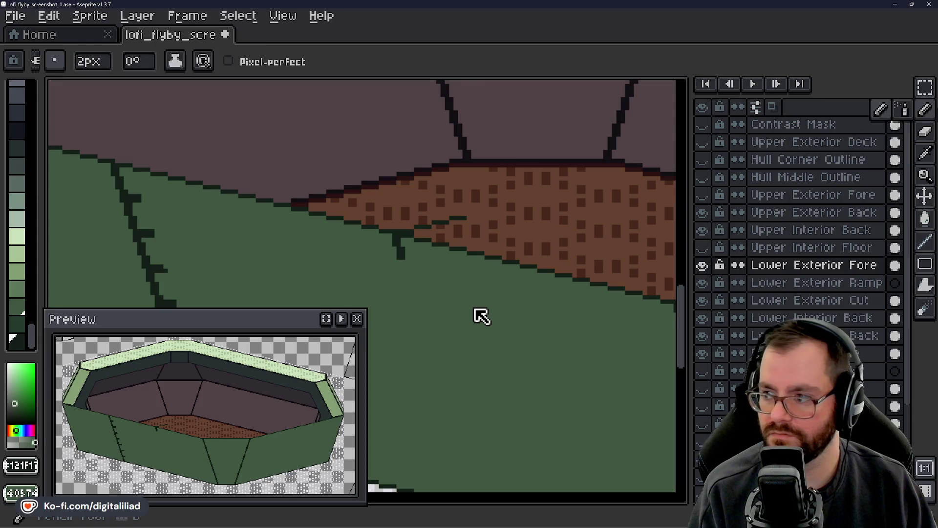
{"action": "left_click_drag", "start_coordinate": [402, 259], "coordinate": [414, 297]}
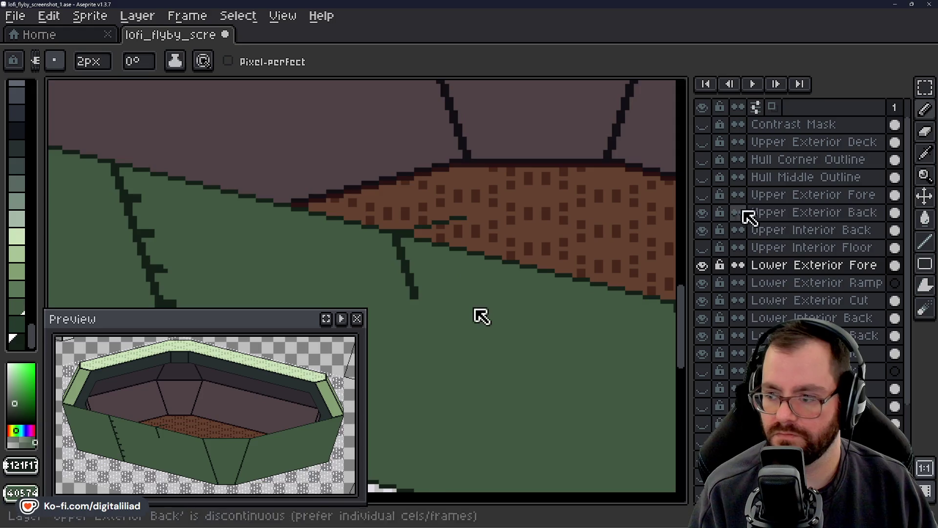
- Turn on the Hull Middle Outline guide lines, comparing with them hidden
{"action": "left_click", "coordinate": [702, 178]}
{"action": "left_click", "coordinate": [702, 178]}
{"action": "left_click", "coordinate": [702, 178]}
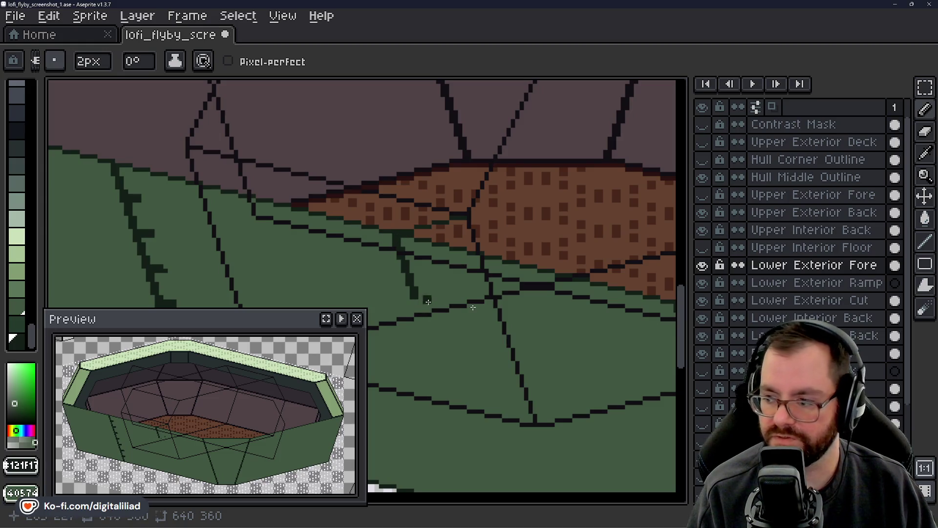
- Hide Hull Middle Outline, extend the seam's bottom end, and pan down the green panel
{"action": "left_click", "coordinate": [702, 177]}
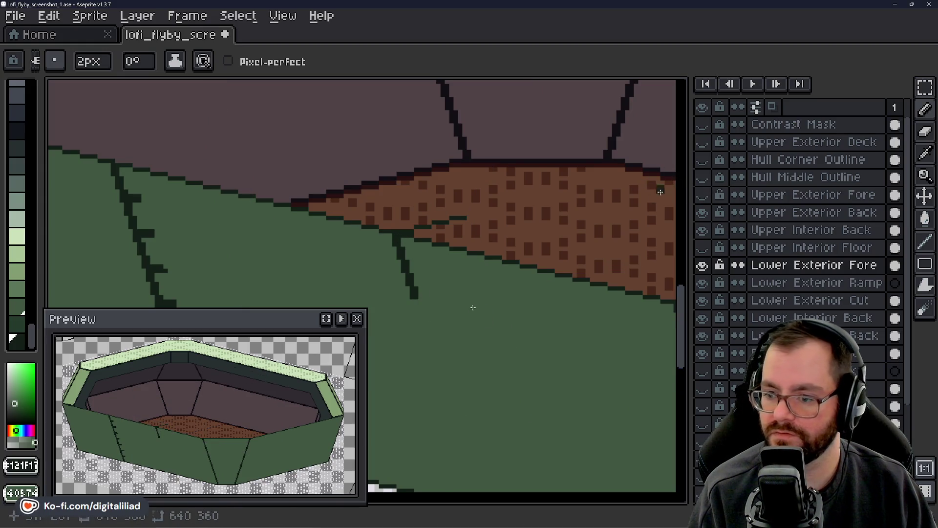
{"action": "left_click", "coordinate": [418, 304]}
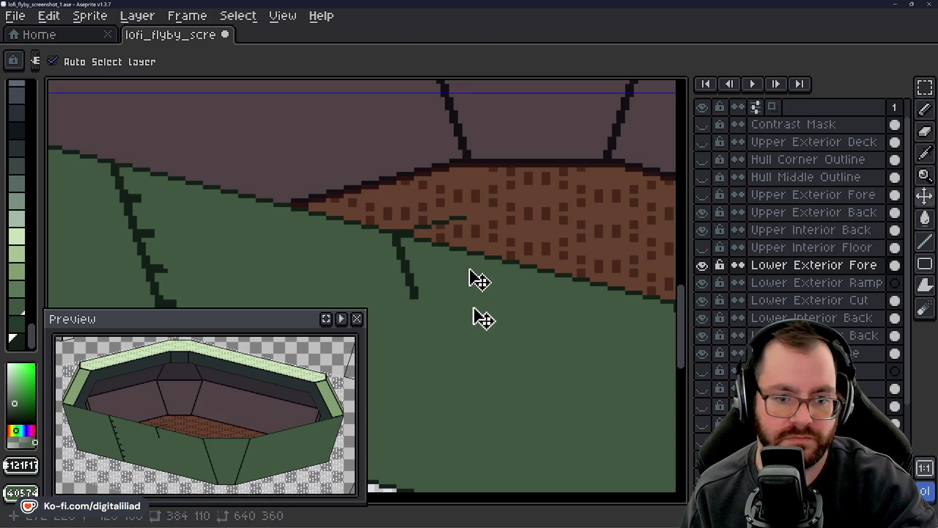
{"action": "mouse_move", "coordinate": [464, 301]}
{"action": "left_mouse_down"}
{"action": "mouse_move", "coordinate": [441, 256]}
{"action": "mouse_move", "coordinate": [445, 233]}
{"action": "mouse_move", "coordinate": [469, 214]}
{"action": "mouse_move", "coordinate": [463, 197]}
{"action": "mouse_move", "coordinate": [468, 213]}
{"action": "left_mouse_up"}
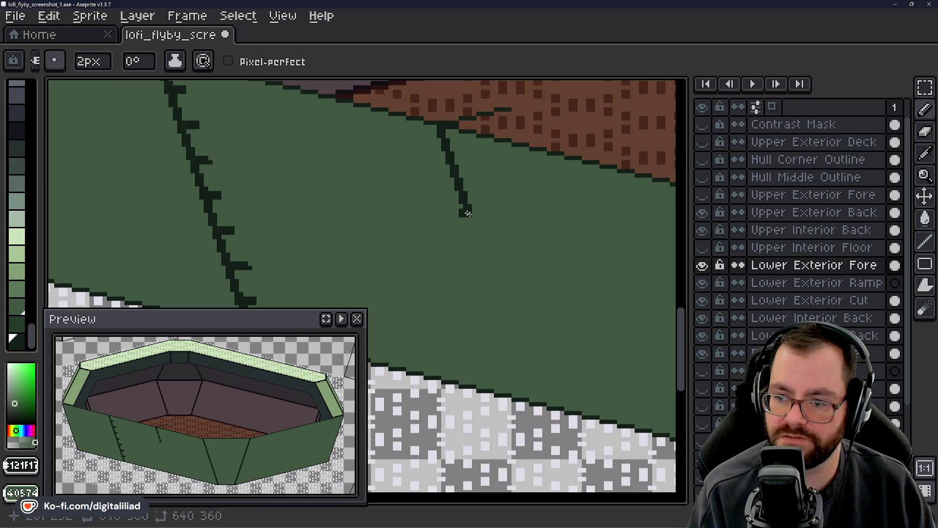
- Undo a stray stroke and draw straight Pencil lines carrying the seam to the panel's bottom edge
{"action": "left_click_drag", "start_coordinate": [470, 221], "coordinate": [470, 228]}
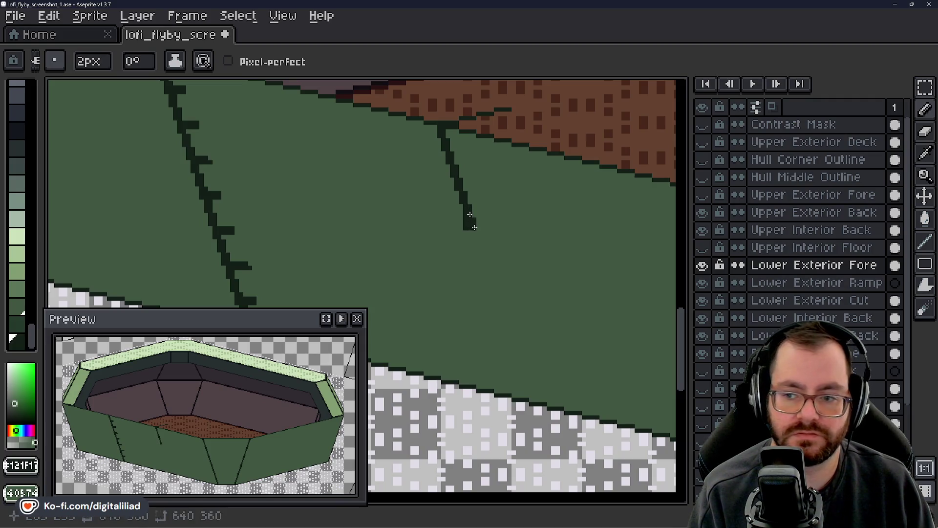
{"action": "key", "text": "ctrl+z"}
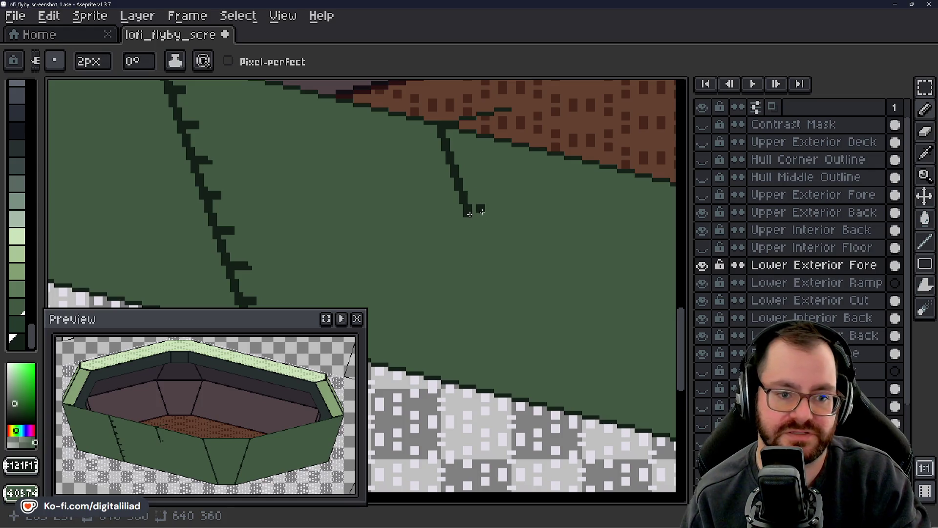
{"action": "left_click_drag", "start_coordinate": [482, 235], "coordinate": [447, 210]}
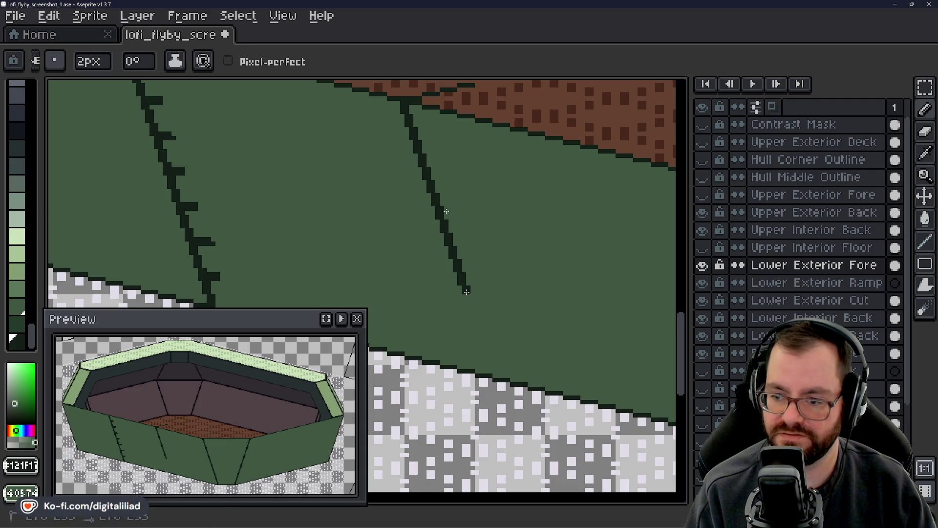
{"action": "left_click", "coordinate": [467, 295], "text": "shift"}
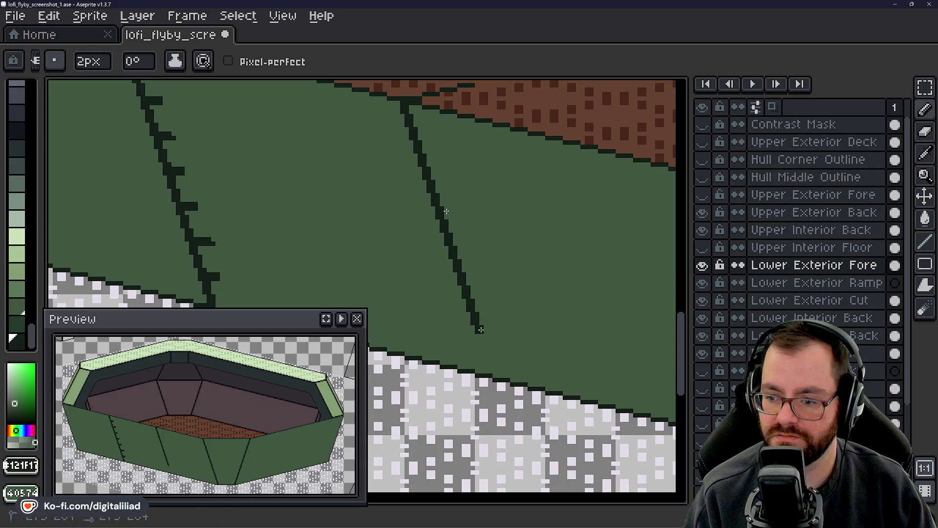
{"action": "left_click_drag", "start_coordinate": [481, 334], "coordinate": [481, 335]}
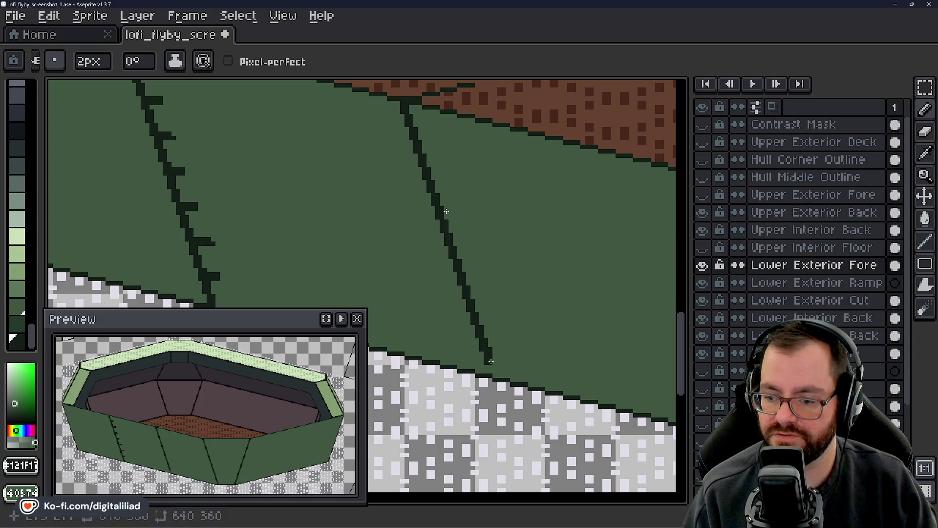
{"action": "left_click", "coordinate": [489, 357]}
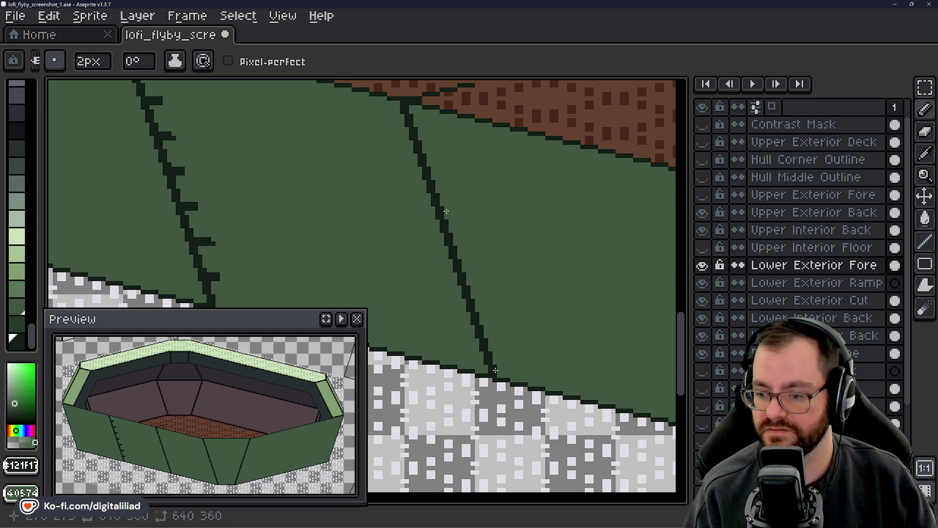
{"action": "left_click", "coordinate": [431, 251]}
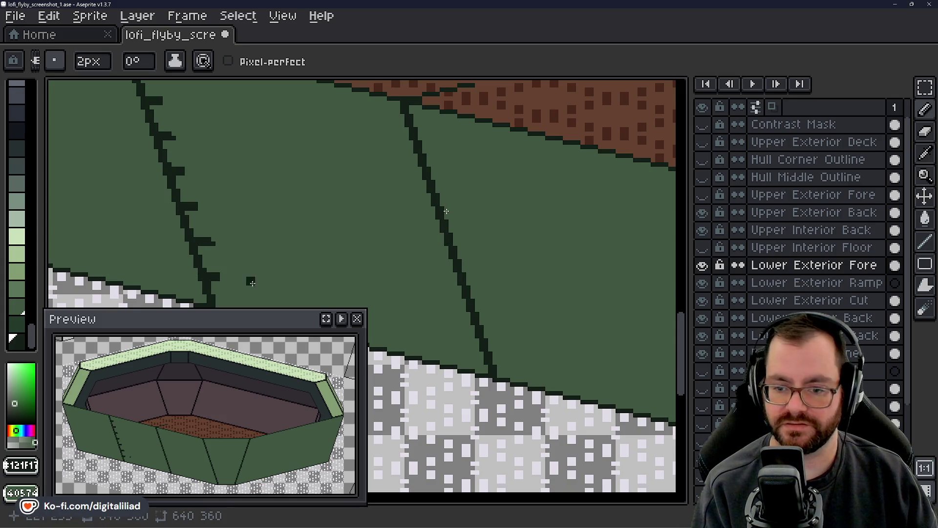
{"action": "scroll", "coordinate": [684, 323], "scroll_direction": "up", "scroll_amount": 5}
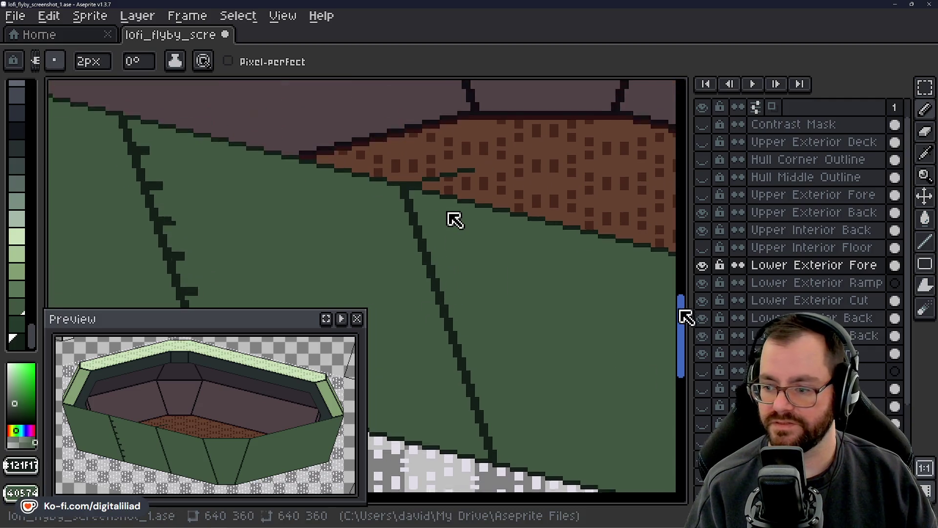
- Erase the stray dark dash where the diagonal seam meets the brown floor edge
{"action": "scroll", "coordinate": [470, 323], "scroll_direction": "down", "scroll_amount": 2}
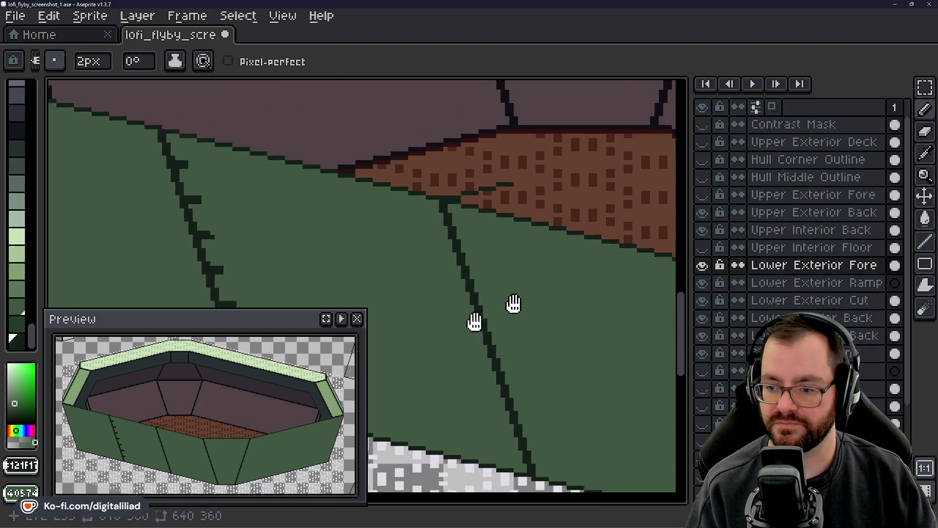
{"action": "scroll", "coordinate": [535, 268], "scroll_direction": "left", "scroll_amount": 4}
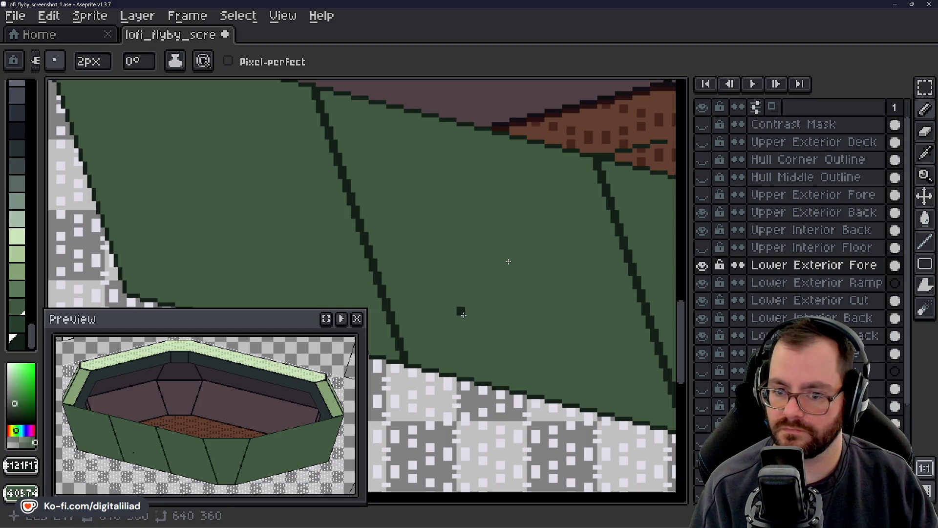
{"action": "mouse_move", "coordinate": [468, 309]}
{"action": "left_mouse_down"}
{"action": "mouse_move", "coordinate": [370, 248]}
{"action": "mouse_move", "coordinate": [445, 323]}
{"action": "mouse_move", "coordinate": [388, 289]}
{"action": "mouse_move", "coordinate": [439, 288]}
{"action": "mouse_move", "coordinate": [352, 252]}
{"action": "mouse_move", "coordinate": [400, 332]}
{"action": "left_mouse_up"}
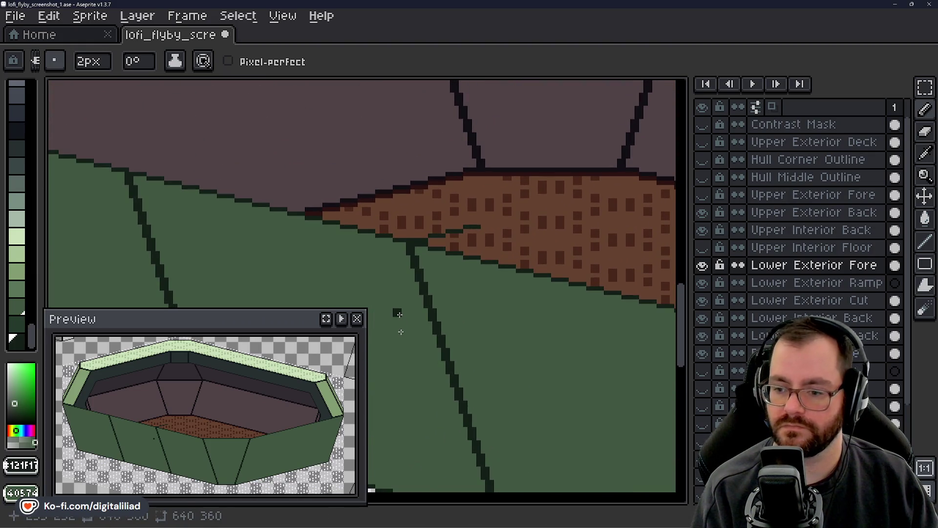
{"action": "key", "text": "e"}
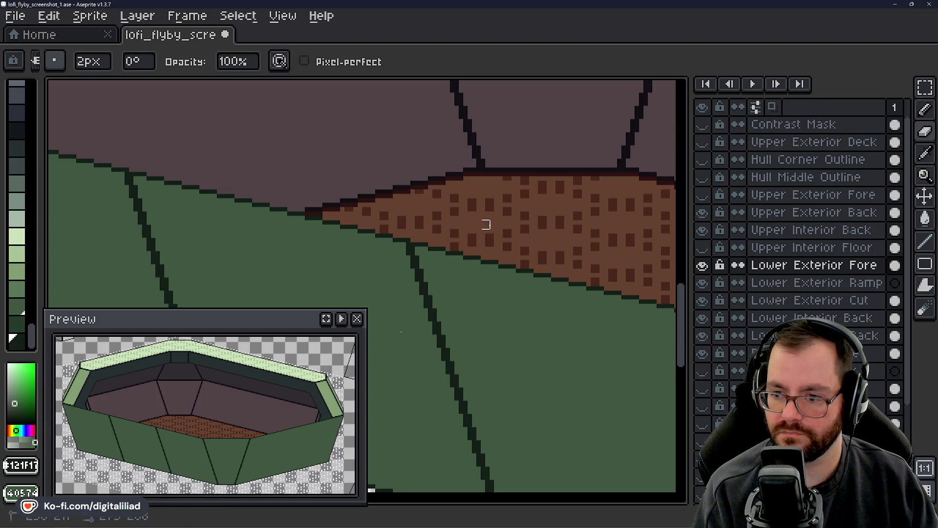
{"action": "key", "text": "b"}
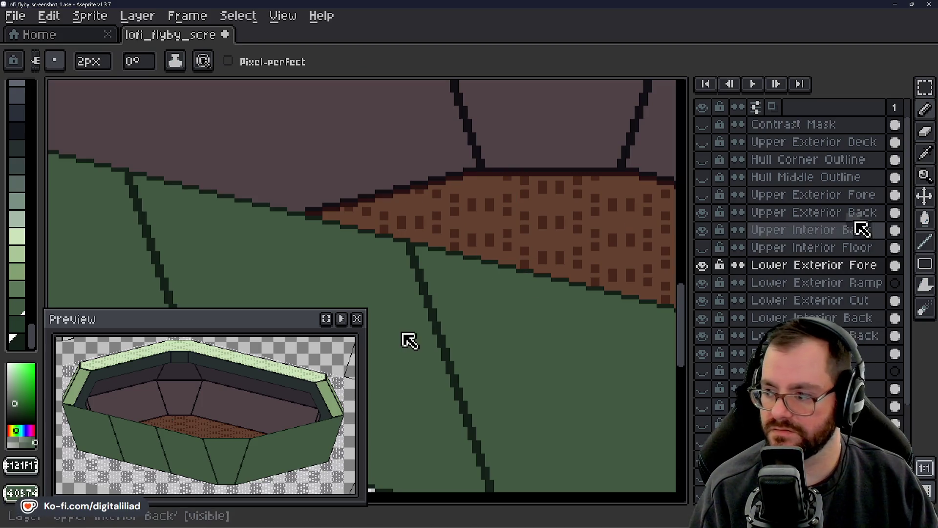
{"action": "left_click", "coordinate": [924, 175]}
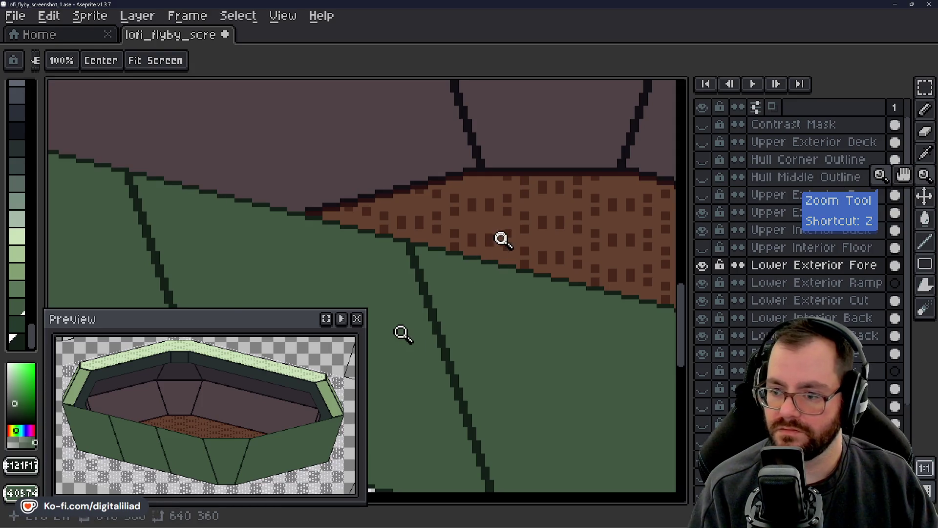
- Zoom in on the boat hull and hide the Lower Exterior Fore layer
{"action": "scroll", "coordinate": [503, 239], "scroll_direction": "down", "scroll_amount": 3}
{"action": "scroll", "coordinate": [479, 248], "scroll_direction": "down", "scroll_amount": 3}
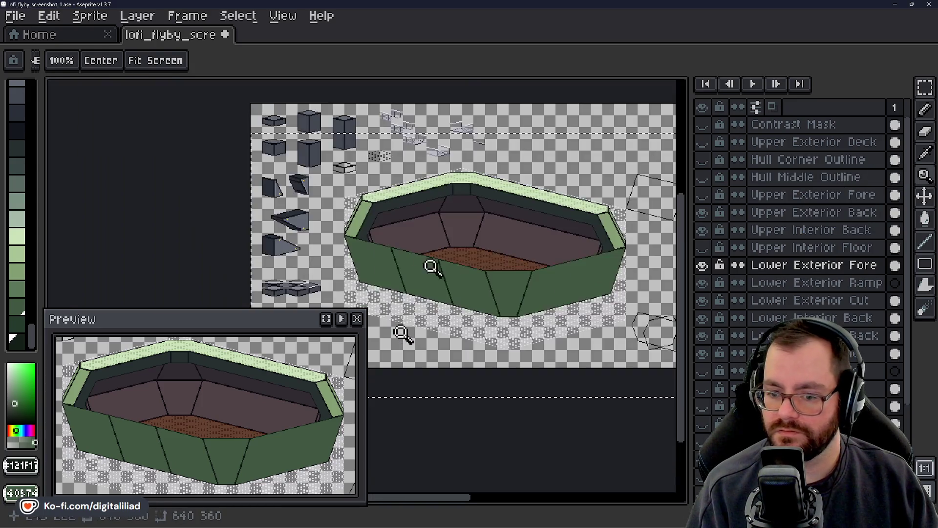
{"action": "left_click", "coordinate": [553, 258]}
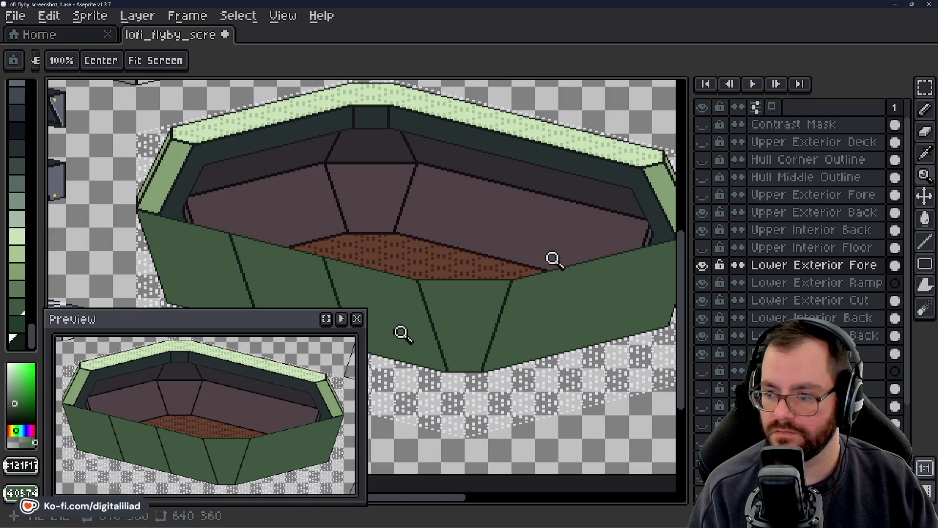
{"action": "left_click", "coordinate": [702, 267]}
- Zoom in and out to inspect the maroon inner walls, brown dotted floor and hull edges
{"action": "right_click", "coordinate": [551, 277]}
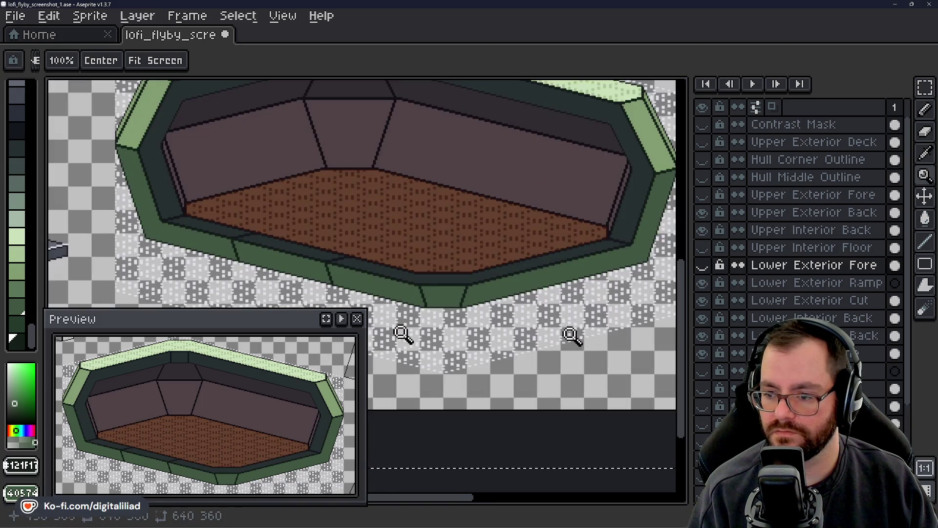
{"action": "left_click", "coordinate": [571, 334]}
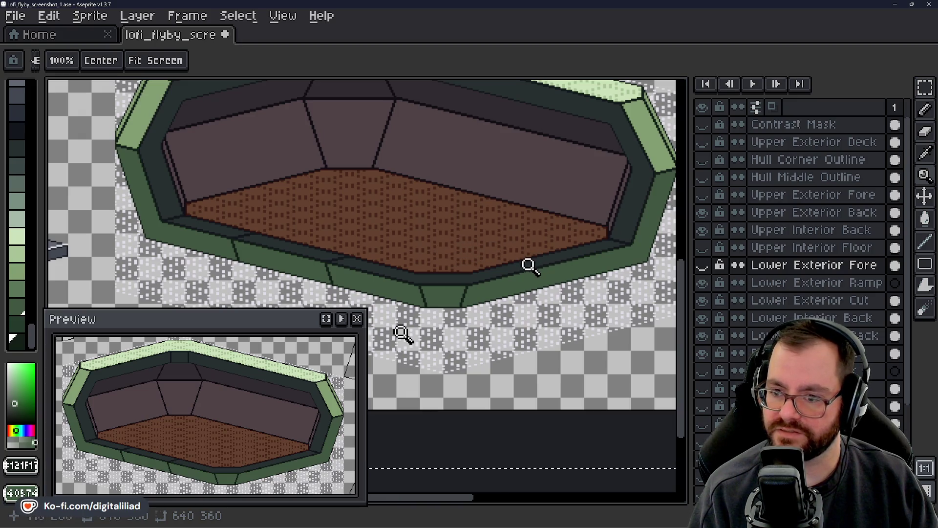
{"action": "scroll", "coordinate": [518, 269], "scroll_direction": "down", "scroll_amount": 1}
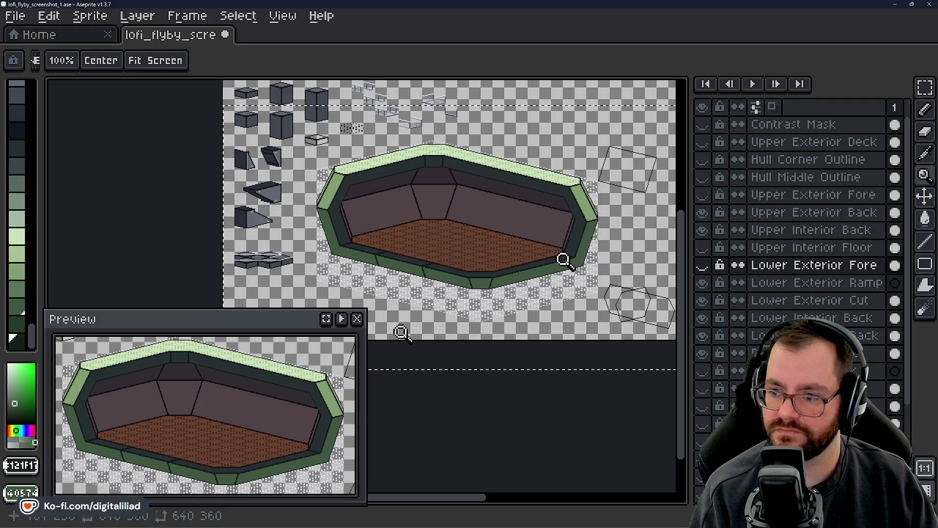
{"action": "scroll", "coordinate": [569, 249], "scroll_direction": "up", "scroll_amount": 1}
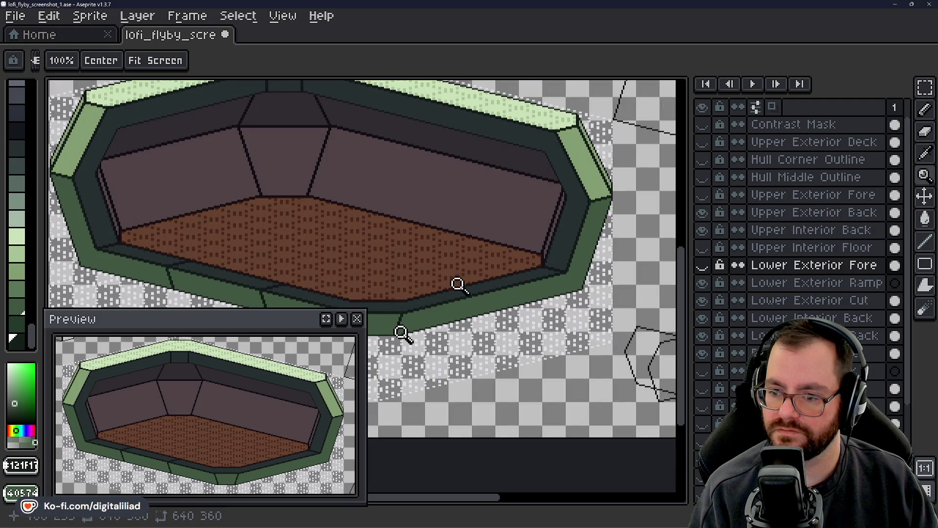
{"action": "scroll", "coordinate": [458, 285], "scroll_direction": "down", "scroll_amount": 1}
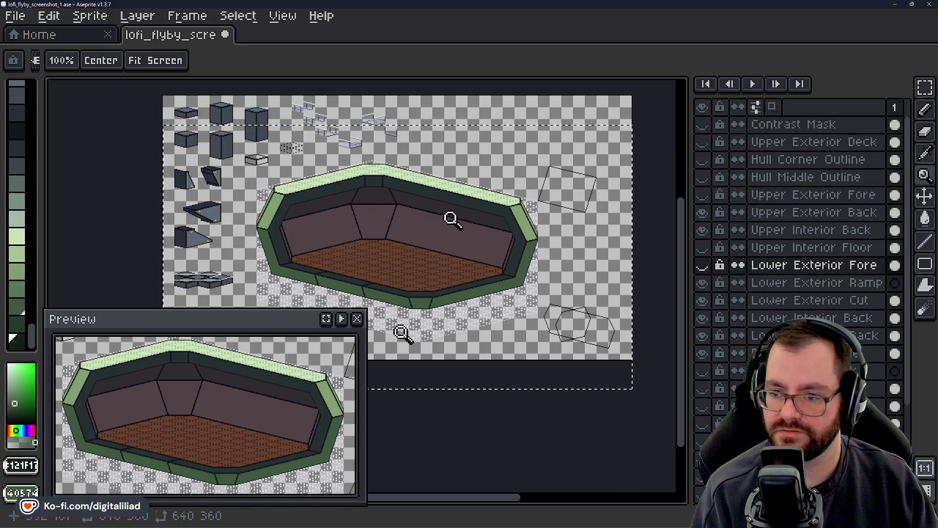
{"action": "left_click", "coordinate": [482, 279]}
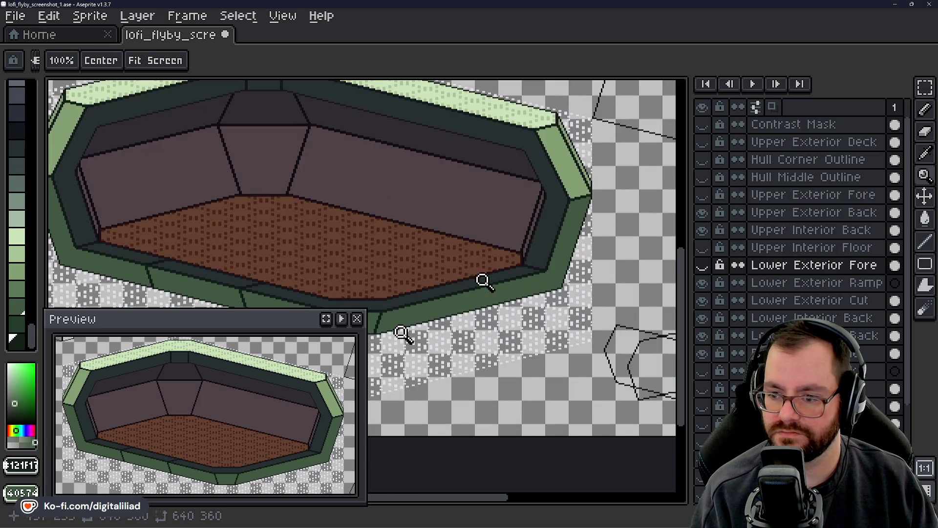
{"action": "right_click", "coordinate": [472, 248]}
{"action": "left_click", "coordinate": [333, 258]}
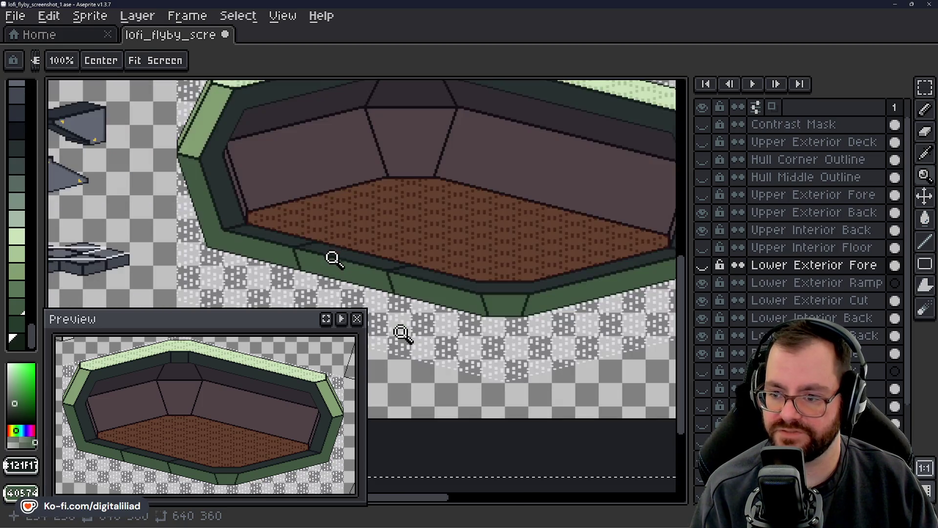
{"action": "right_click", "coordinate": [315, 267]}
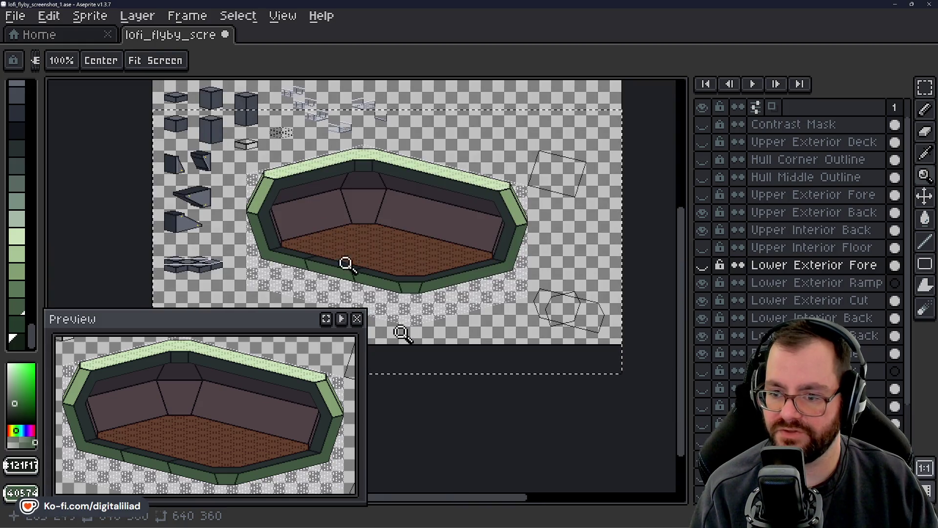
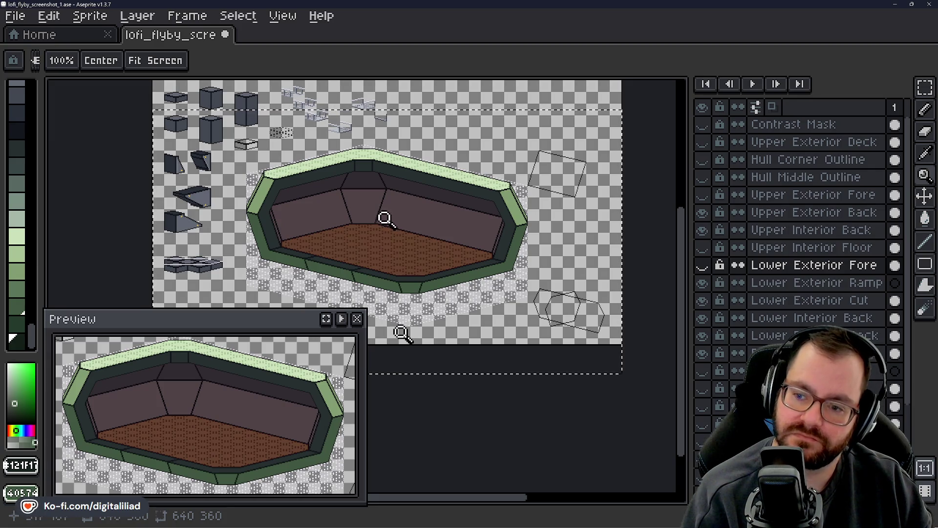
- Zoom in on the hull floor and pan to centre the purple-walled, brown-floored interior
{"action": "left_click", "coordinate": [418, 263]}
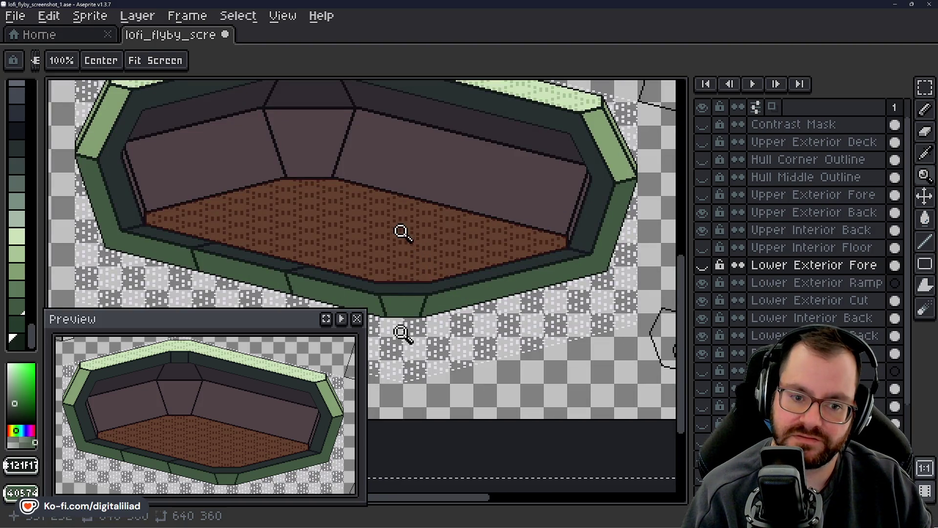
{"action": "mouse_move", "coordinate": [397, 249]}
{"action": "left_mouse_down"}
{"action": "mouse_move", "coordinate": [460, 221]}
{"action": "mouse_move", "coordinate": [352, 239]}
{"action": "mouse_move", "coordinate": [438, 218]}
{"action": "mouse_move", "coordinate": [476, 246]}
{"action": "mouse_move", "coordinate": [361, 214]}
{"action": "mouse_move", "coordinate": [368, 226]}
{"action": "mouse_move", "coordinate": [439, 209]}
{"action": "mouse_move", "coordinate": [452, 253]}
{"action": "mouse_move", "coordinate": [350, 278]}
{"action": "mouse_move", "coordinate": [337, 266]}
{"action": "mouse_move", "coordinate": [429, 230]}
{"action": "mouse_move", "coordinate": [326, 246]}
{"action": "mouse_move", "coordinate": [374, 245]}
{"action": "mouse_move", "coordinate": [380, 264]}
{"action": "left_mouse_up"}
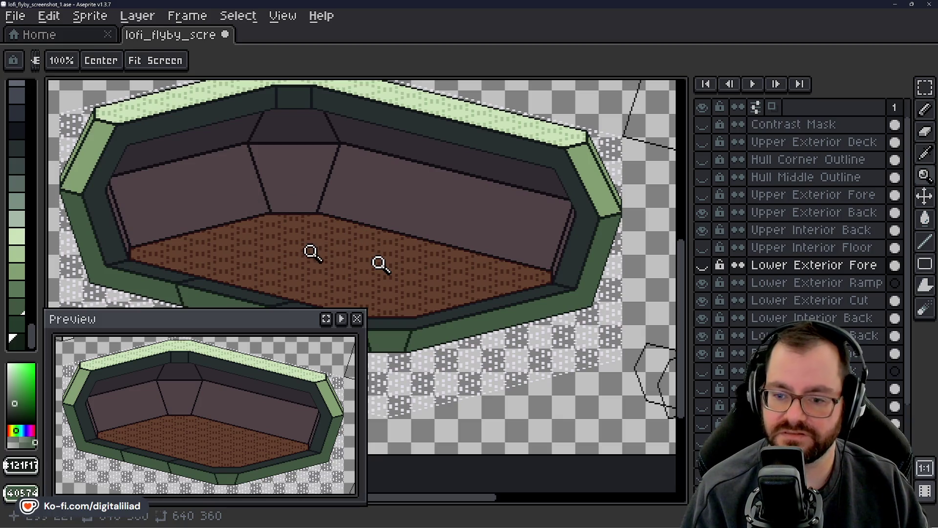
{"action": "left_click_drag", "start_coordinate": [367, 247], "coordinate": [404, 258]}
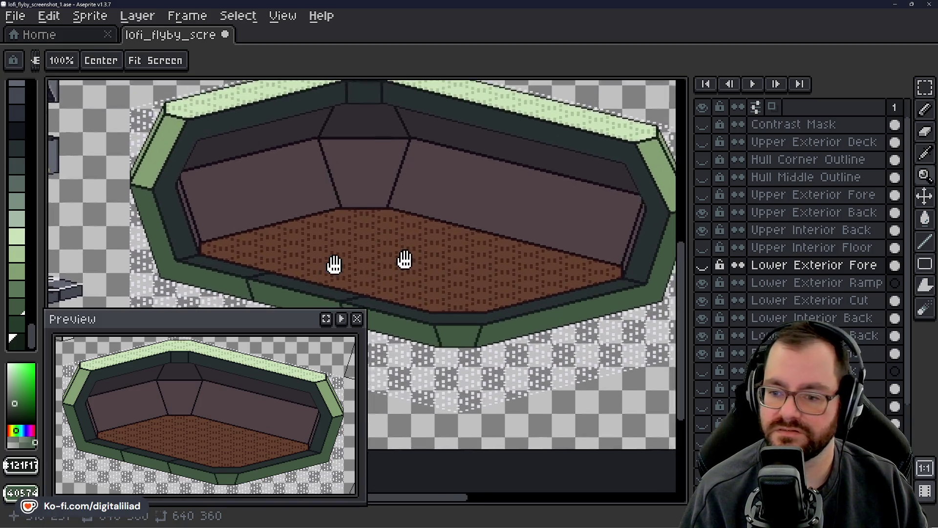
- Zoom closer, pan along the dotted floor edge, and magnify the purple wall-floor seam
{"action": "left_click", "coordinate": [460, 235]}
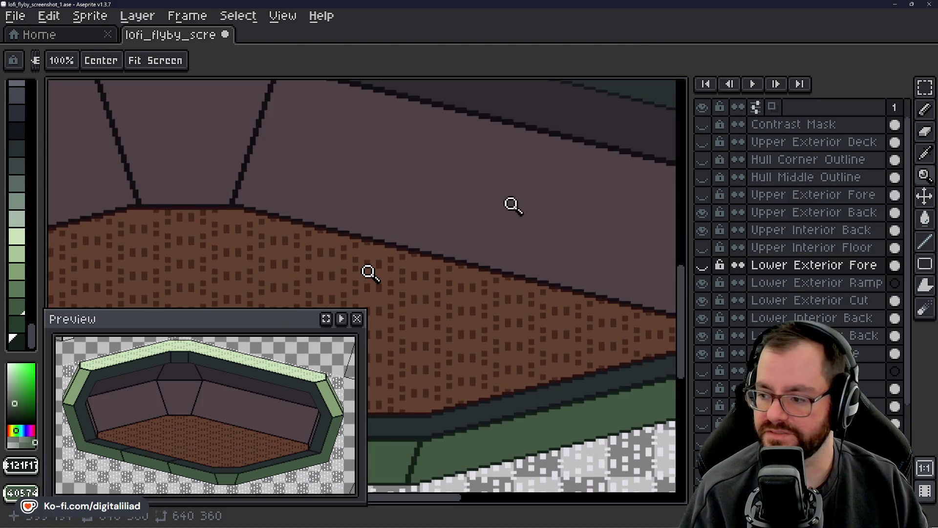
{"action": "left_click_drag", "start_coordinate": [370, 273], "coordinate": [406, 243]}
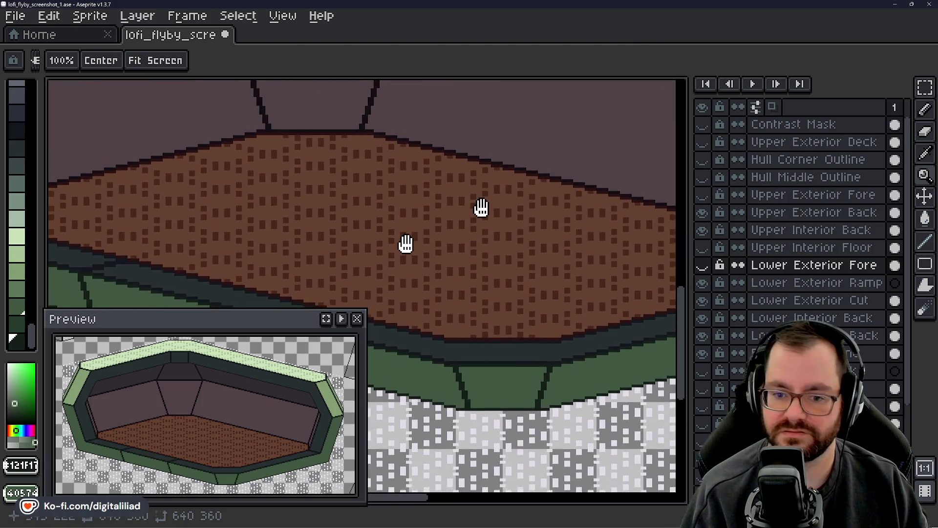
{"action": "left_click_drag", "start_coordinate": [479, 210], "coordinate": [557, 178]}
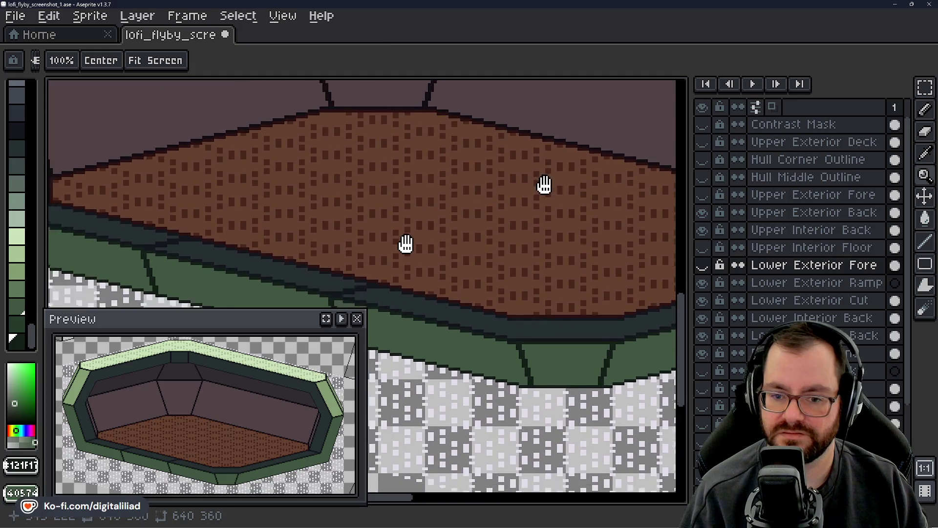
{"action": "mouse_move", "coordinate": [445, 230]}
{"action": "left_mouse_down"}
{"action": "mouse_move", "coordinate": [521, 232]}
{"action": "mouse_move", "coordinate": [315, 214]}
{"action": "mouse_move", "coordinate": [287, 199]}
{"action": "mouse_move", "coordinate": [443, 211]}
{"action": "mouse_move", "coordinate": [552, 233]}
{"action": "mouse_move", "coordinate": [566, 246]}
{"action": "mouse_move", "coordinate": [388, 270]}
{"action": "mouse_move", "coordinate": [191, 328]}
{"action": "left_mouse_up"}
{"action": "key", "text": "z"}
{"action": "left_click", "coordinate": [325, 246]}
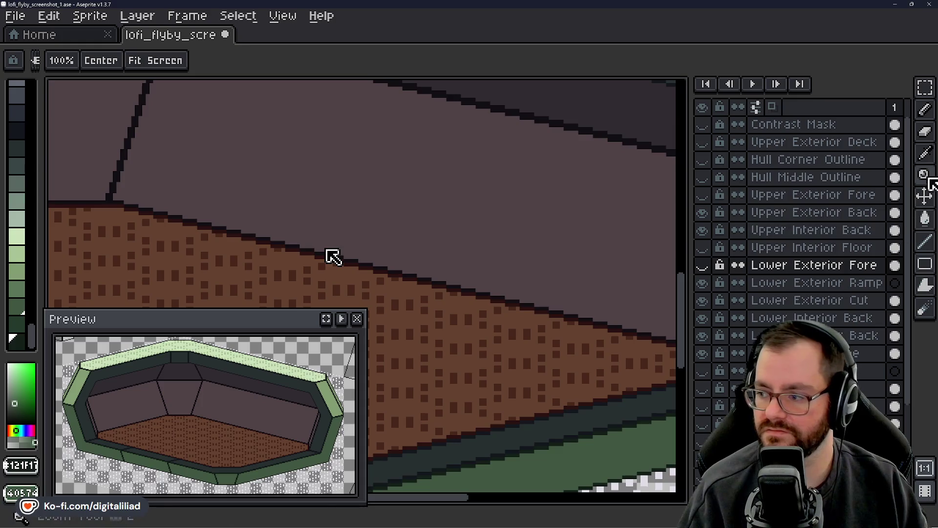
- Sample the dark seam-line colour from the wall with the Eyedropper
{"action": "left_click", "coordinate": [924, 153]}
{"action": "left_click", "coordinate": [567, 121]}
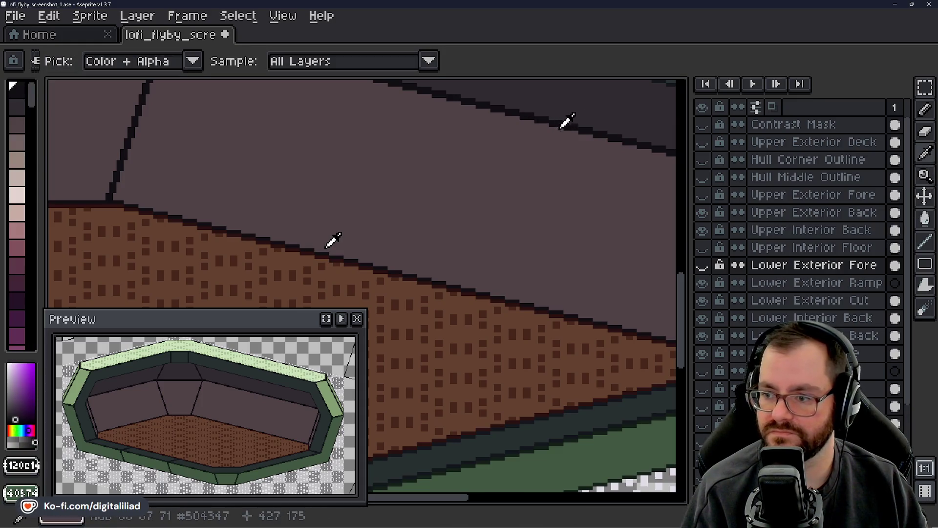
{"action": "mouse_move", "coordinate": [605, 235]}
{"action": "left_mouse_down"}
{"action": "mouse_move", "coordinate": [581, 250]}
{"action": "mouse_move", "coordinate": [496, 235]}
{"action": "mouse_move", "coordinate": [497, 224]}
{"action": "left_mouse_up"}
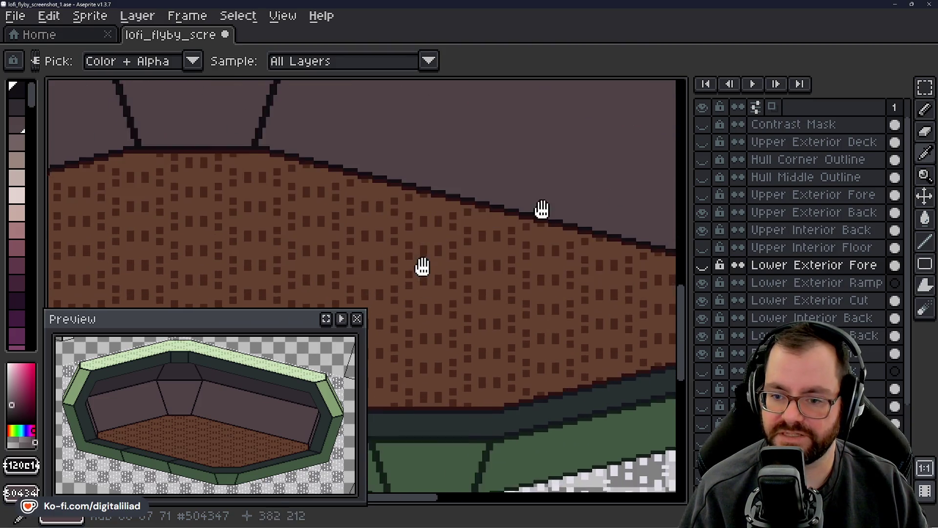
{"action": "mouse_move", "coordinate": [410, 244]}
{"action": "left_mouse_down"}
{"action": "mouse_move", "coordinate": [459, 252]}
{"action": "mouse_move", "coordinate": [417, 248]}
{"action": "mouse_move", "coordinate": [446, 226]}
{"action": "mouse_move", "coordinate": [410, 261]}
{"action": "mouse_move", "coordinate": [467, 235]}
{"action": "mouse_move", "coordinate": [439, 259]}
{"action": "mouse_move", "coordinate": [473, 283]}
{"action": "left_mouse_up"}
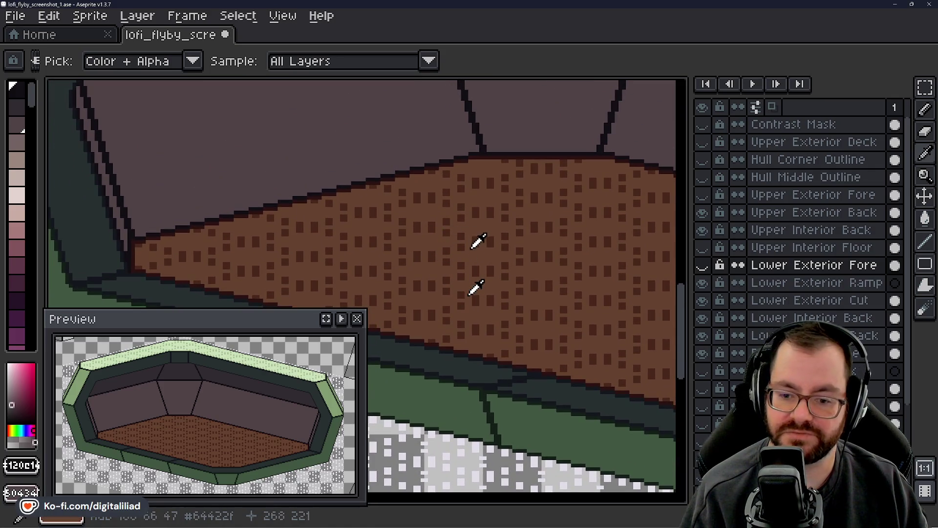
- Pan across the upper interior wall and zoom out and back in to compare colours
{"action": "mouse_move", "coordinate": [475, 287]}
{"action": "left_mouse_down"}
{"action": "mouse_move", "coordinate": [360, 237]}
{"action": "mouse_move", "coordinate": [332, 237]}
{"action": "mouse_move", "coordinate": [408, 230]}
{"action": "mouse_move", "coordinate": [366, 259]}
{"action": "left_mouse_up"}
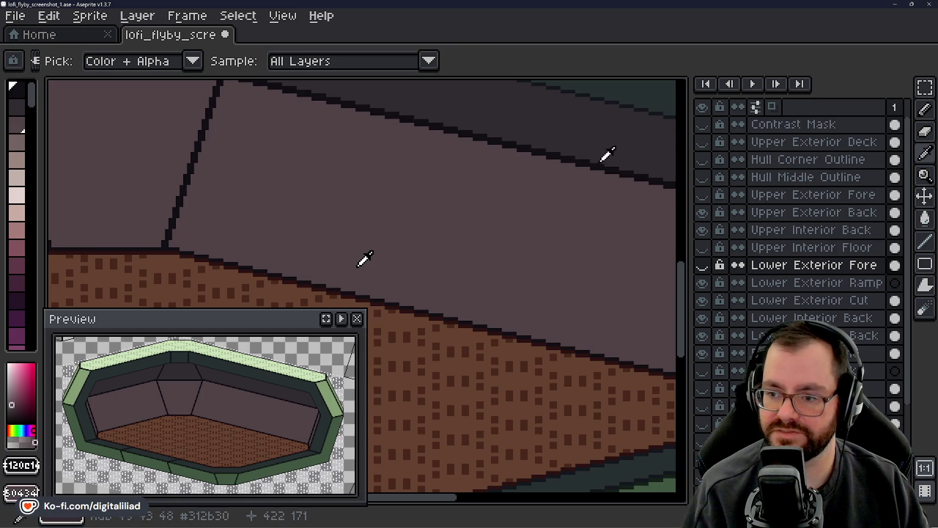
{"action": "mouse_move", "coordinate": [365, 257]}
{"action": "left_mouse_down"}
{"action": "mouse_move", "coordinate": [350, 193]}
{"action": "mouse_move", "coordinate": [342, 199]}
{"action": "mouse_move", "coordinate": [348, 232]}
{"action": "left_mouse_up"}
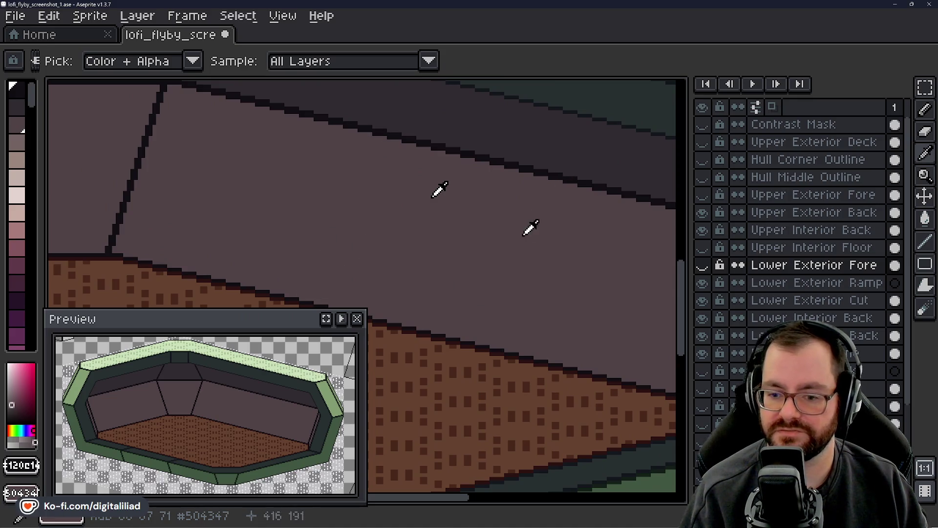
{"action": "mouse_move", "coordinate": [457, 204]}
{"action": "left_mouse_down"}
{"action": "mouse_move", "coordinate": [507, 195]}
{"action": "mouse_move", "coordinate": [464, 236]}
{"action": "left_mouse_up"}
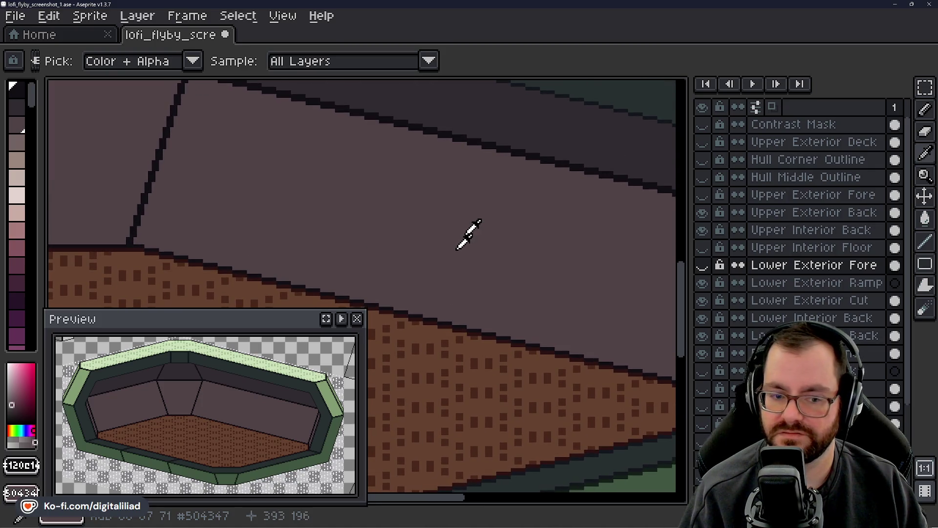
{"action": "left_click_drag", "start_coordinate": [469, 239], "coordinate": [445, 283]}
{"action": "scroll", "coordinate": [446, 283], "scroll_direction": "down", "scroll_amount": 1}
{"action": "scroll", "coordinate": [457, 255], "scroll_direction": "down", "scroll_amount": 3}
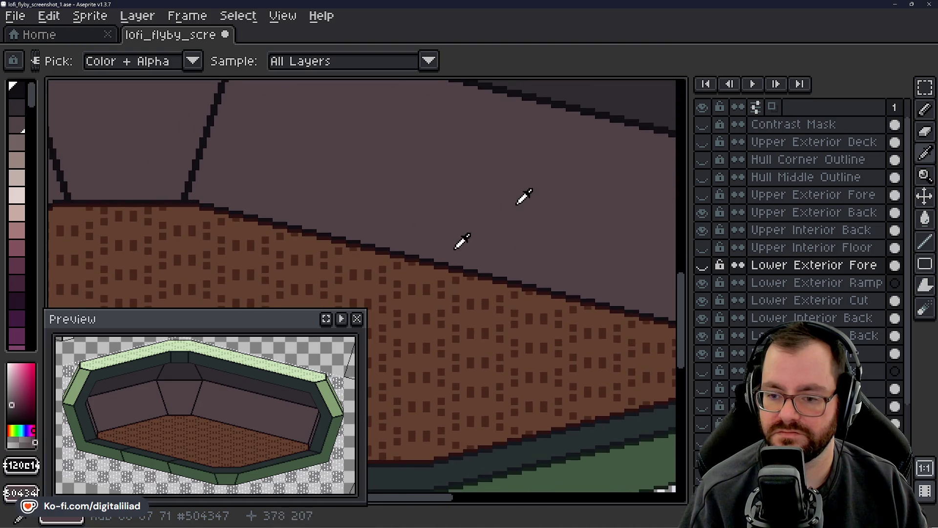
{"action": "scroll", "coordinate": [460, 241], "scroll_direction": "down", "scroll_amount": 1}
{"action": "scroll", "coordinate": [440, 254], "scroll_direction": "down", "scroll_amount": 2}
{"action": "scroll", "coordinate": [432, 257], "scroll_direction": "down", "scroll_amount": 2}
{"action": "scroll", "coordinate": [446, 242], "scroll_direction": "down", "scroll_amount": 2}
{"action": "scroll", "coordinate": [446, 242], "scroll_direction": "up", "scroll_amount": 1}
{"action": "scroll", "coordinate": [489, 221], "scroll_direction": "up", "scroll_amount": 2}
{"action": "scroll", "coordinate": [489, 221], "scroll_direction": "up", "scroll_amount": 2}
{"action": "scroll", "coordinate": [474, 234], "scroll_direction": "up", "scroll_amount": 2}
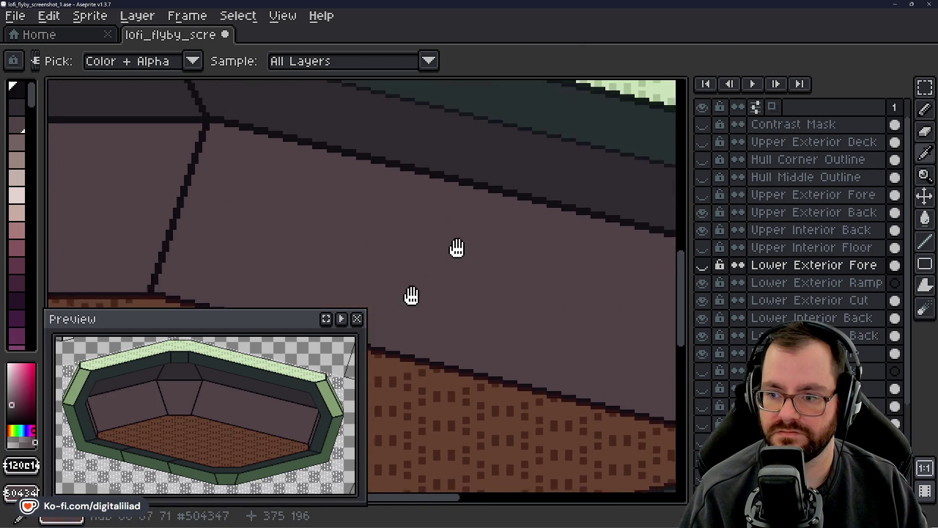
{"action": "scroll", "coordinate": [459, 244], "scroll_direction": "up", "scroll_amount": 1}
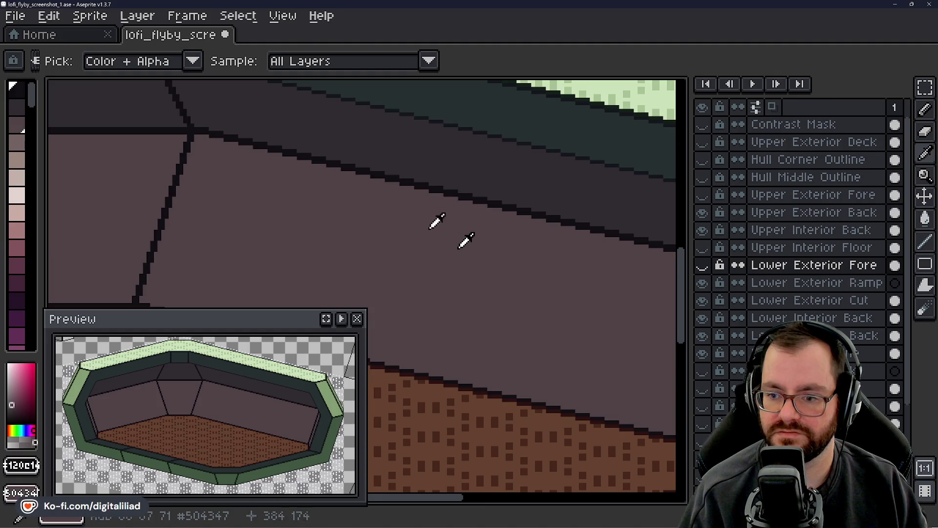
- Pan and zoom around the brown floor, green rim and upper interior wall panels
{"action": "scroll", "coordinate": [466, 241], "scroll_direction": "down", "scroll_amount": 3}
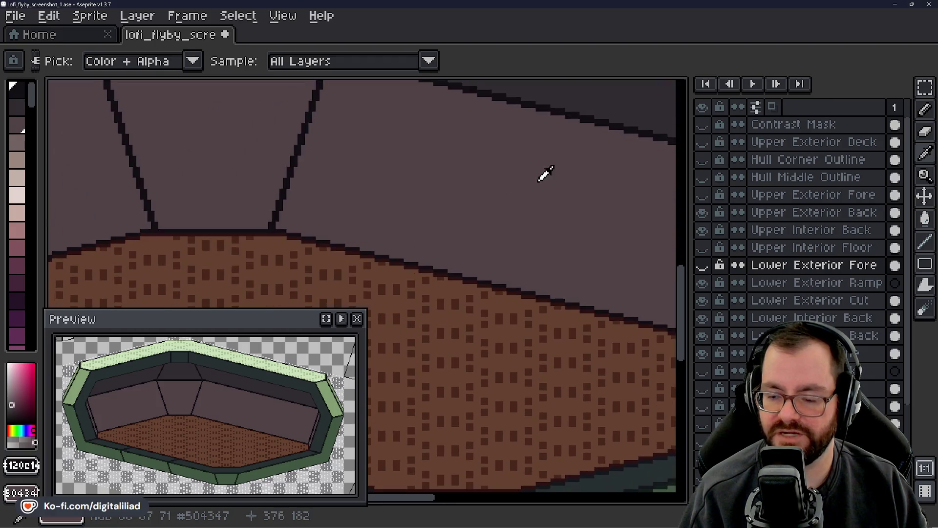
{"action": "scroll", "coordinate": [541, 174], "scroll_direction": "down", "scroll_amount": 2}
{"action": "scroll", "coordinate": [548, 185], "scroll_direction": "down", "scroll_amount": 2}
{"action": "scroll", "coordinate": [532, 184], "scroll_direction": "down", "scroll_amount": 3}
{"action": "left_click_drag", "start_coordinate": [494, 195], "coordinate": [486, 307]}
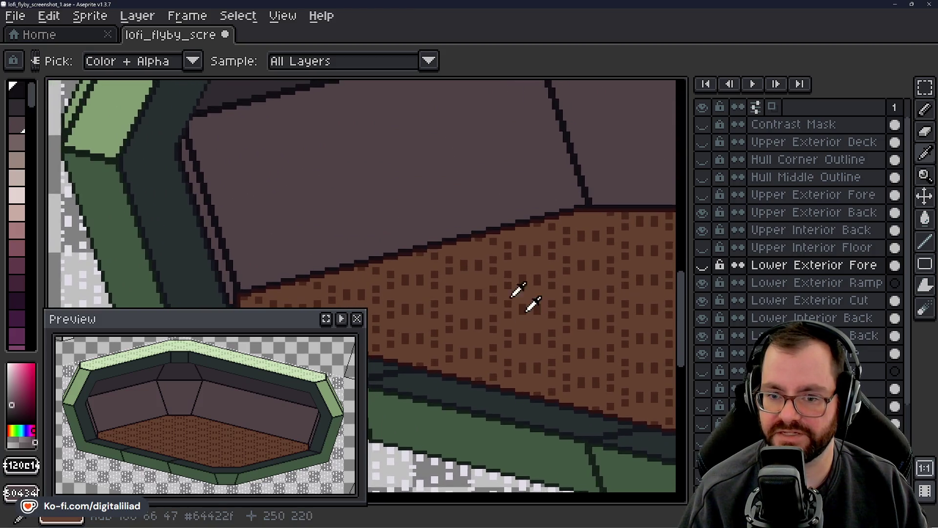
{"action": "scroll", "coordinate": [513, 294], "scroll_direction": "left", "scroll_amount": 3}
{"action": "scroll", "coordinate": [457, 277], "scroll_direction": "up", "scroll_amount": 1}
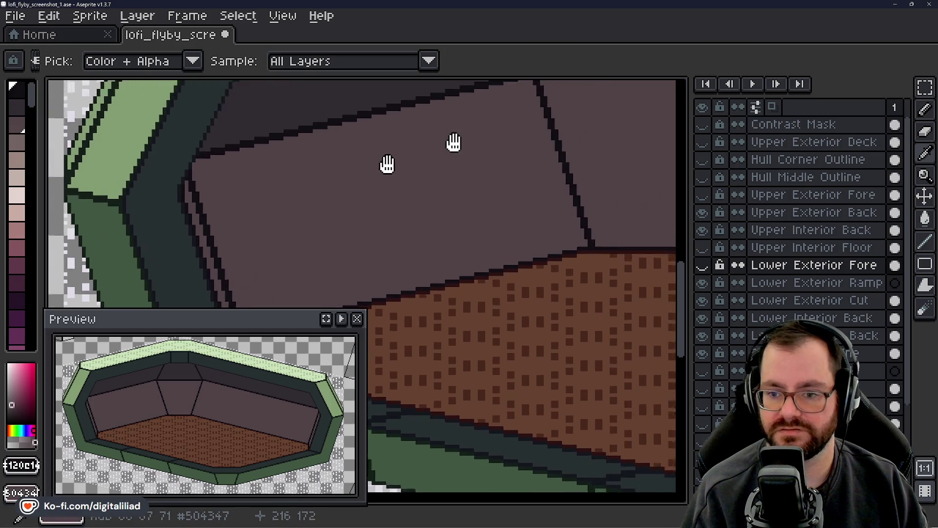
{"action": "scroll", "coordinate": [452, 142], "scroll_direction": "up", "scroll_amount": 3}
{"action": "scroll", "coordinate": [452, 142], "scroll_direction": "up", "scroll_amount": 2}
{"action": "mouse_move", "coordinate": [462, 135]}
{"action": "left_mouse_down"}
{"action": "mouse_move", "coordinate": [299, 183]}
{"action": "mouse_move", "coordinate": [241, 184]}
{"action": "left_mouse_up"}
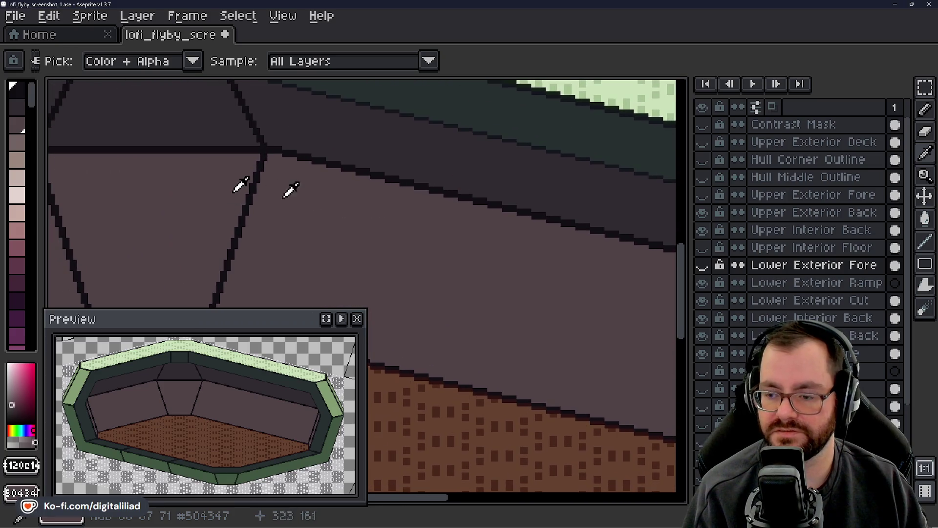
{"action": "mouse_move", "coordinate": [361, 195]}
{"action": "left_mouse_down"}
{"action": "mouse_move", "coordinate": [299, 194]}
{"action": "mouse_move", "coordinate": [565, 138]}
{"action": "mouse_move", "coordinate": [270, 142]}
{"action": "left_mouse_up"}
{"action": "mouse_move", "coordinate": [406, 206]}
{"action": "left_mouse_down"}
{"action": "mouse_move", "coordinate": [325, 206]}
{"action": "mouse_move", "coordinate": [424, 199]}
{"action": "left_mouse_up"}
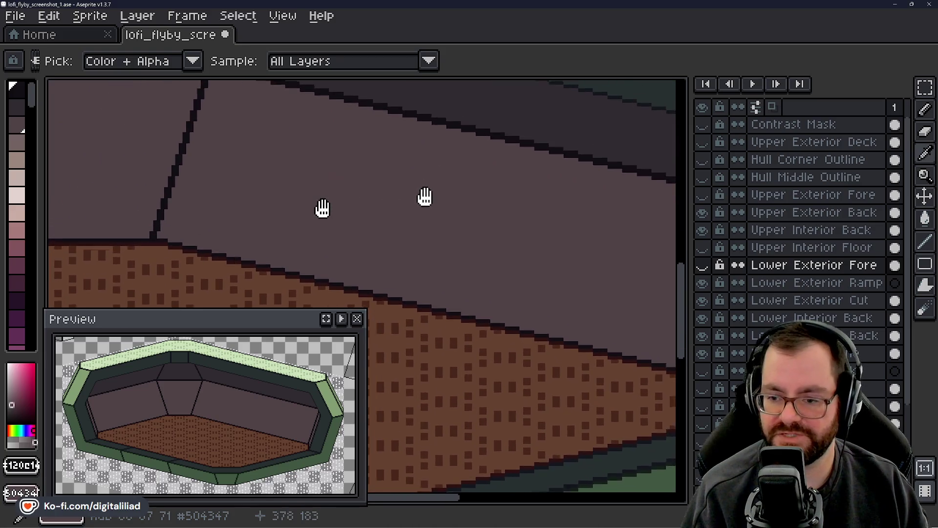
{"action": "scroll", "coordinate": [334, 228], "scroll_direction": "down", "scroll_amount": 2}
{"action": "mouse_move", "coordinate": [334, 228]}
{"action": "left_mouse_down"}
{"action": "mouse_move", "coordinate": [324, 230]}
{"action": "mouse_move", "coordinate": [402, 204]}
{"action": "mouse_move", "coordinate": [490, 142]}
{"action": "left_mouse_up"}
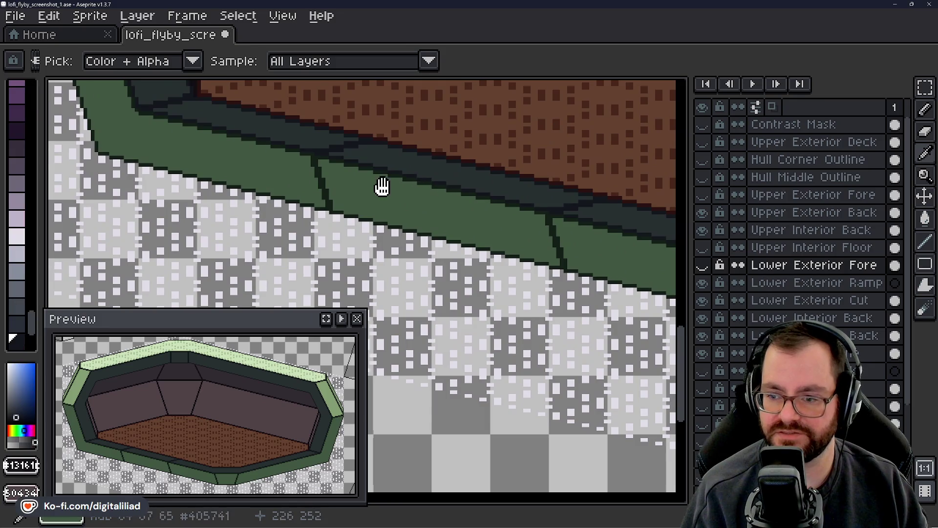
{"action": "left_click_drag", "start_coordinate": [383, 184], "coordinate": [401, 260]}
{"action": "left_click_drag", "start_coordinate": [421, 180], "coordinate": [441, 203]}
{"action": "scroll", "coordinate": [442, 203], "scroll_direction": "up", "scroll_amount": 3}
{"action": "scroll", "coordinate": [432, 195], "scroll_direction": "up", "scroll_amount": 3}
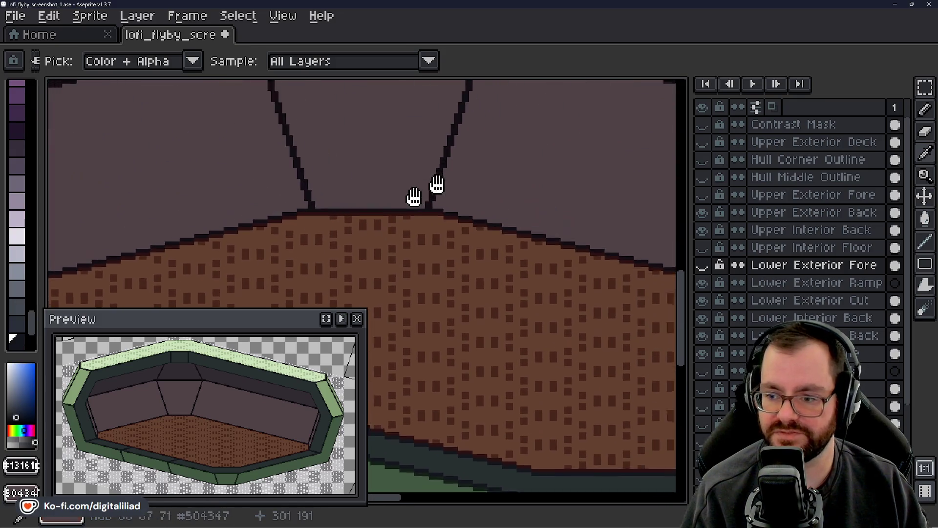
{"action": "scroll", "coordinate": [412, 199], "scroll_direction": "up", "scroll_amount": 2}
- Sample the dark seam colour from the back wall and switch to a 1px Line tool
{"action": "left_click", "coordinate": [337, 217]}
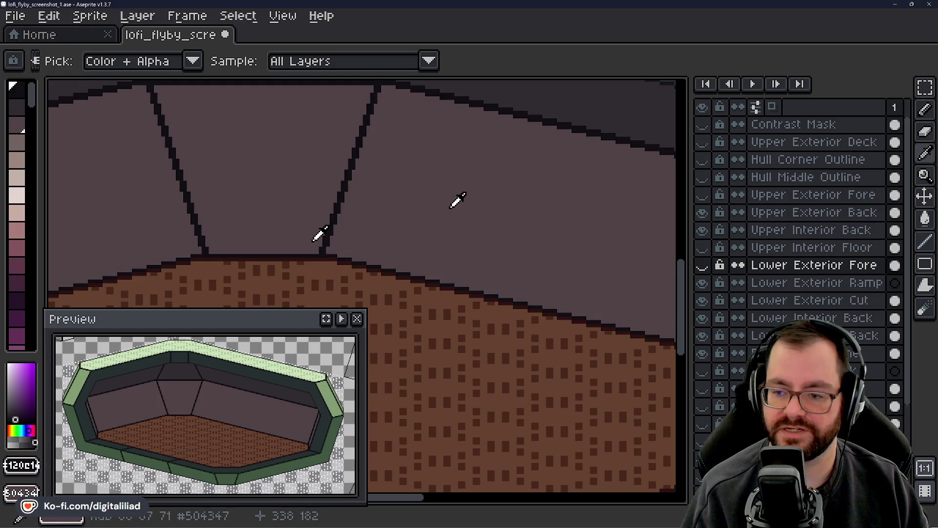
{"action": "scroll", "coordinate": [529, 196], "scroll_direction": "right", "scroll_amount": 1}
{"action": "scroll", "coordinate": [523, 195], "scroll_direction": "down", "scroll_amount": 3}
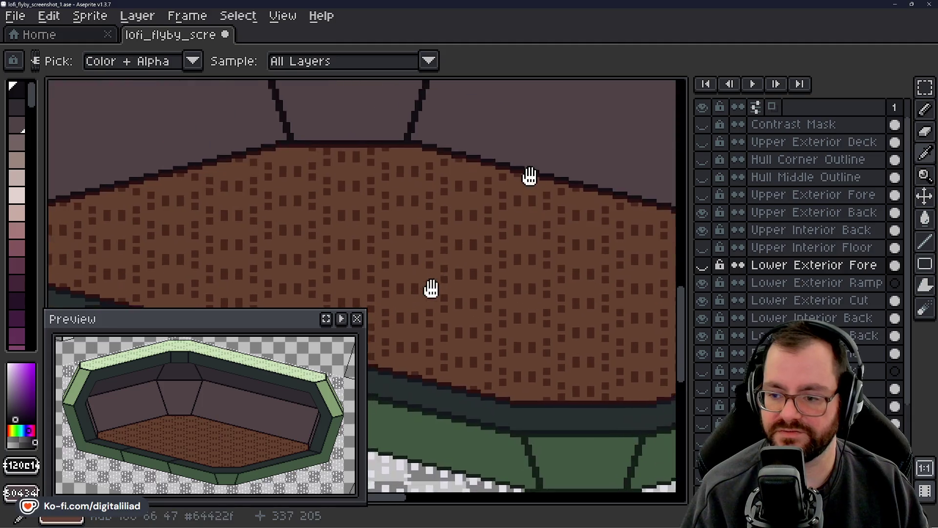
{"action": "scroll", "coordinate": [513, 205], "scroll_direction": "down", "scroll_amount": 3}
{"action": "scroll", "coordinate": [509, 210], "scroll_direction": "down", "scroll_amount": 1}
{"action": "scroll", "coordinate": [506, 212], "scroll_direction": "up", "scroll_amount": 1}
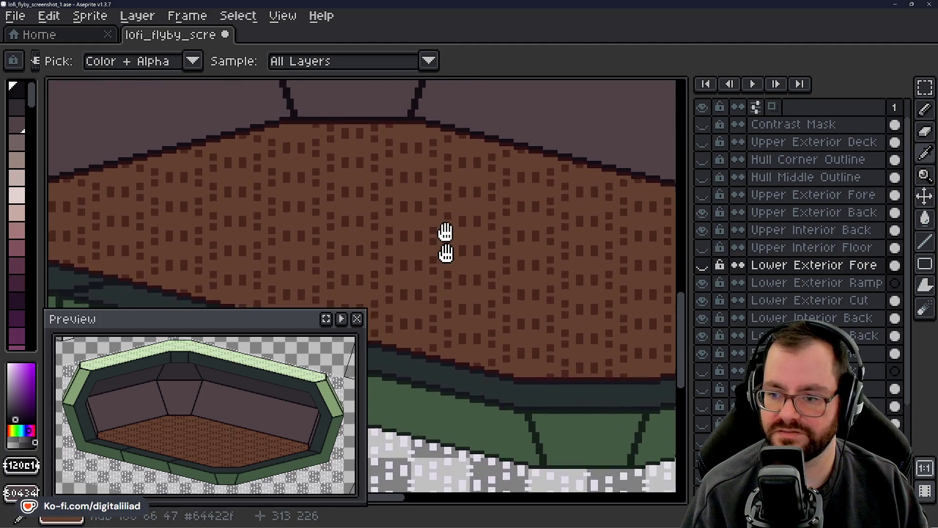
{"action": "scroll", "coordinate": [446, 230], "scroll_direction": "up", "scroll_amount": 2}
{"action": "scroll", "coordinate": [467, 209], "scroll_direction": "up", "scroll_amount": 2}
{"action": "scroll", "coordinate": [473, 218], "scroll_direction": "up", "scroll_amount": 2}
{"action": "scroll", "coordinate": [467, 225], "scroll_direction": "right", "scroll_amount": 3}
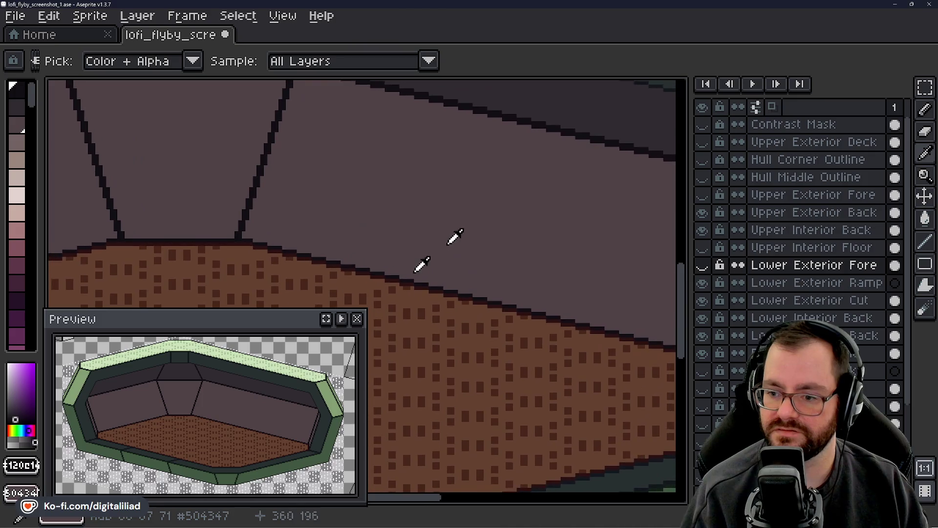
{"action": "scroll", "coordinate": [418, 266], "scroll_direction": "up", "scroll_amount": 2}
{"action": "scroll", "coordinate": [412, 259], "scroll_direction": "right", "scroll_amount": 3}
{"action": "left_click", "coordinate": [922, 240]}
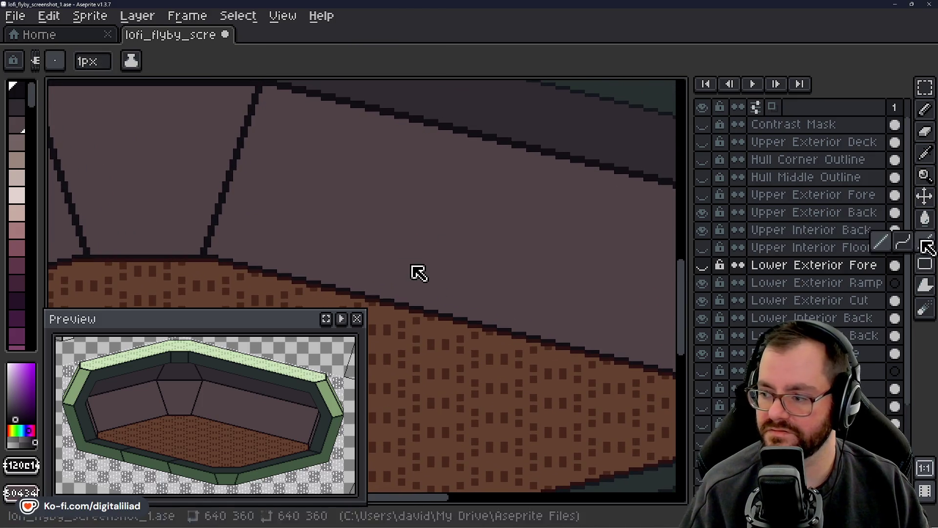
- Check the Upper Interior Floor and Upper Interior Back layers by toggling their visibility
{"action": "left_click", "coordinate": [767, 250]}
{"action": "left_click", "coordinate": [769, 237]}
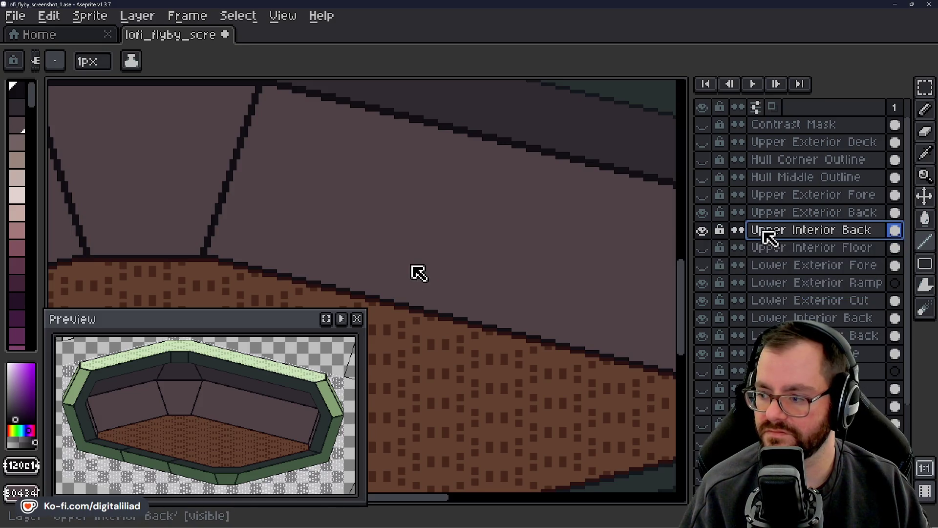
{"action": "left_click", "coordinate": [703, 230]}
{"action": "left_click", "coordinate": [703, 231]}
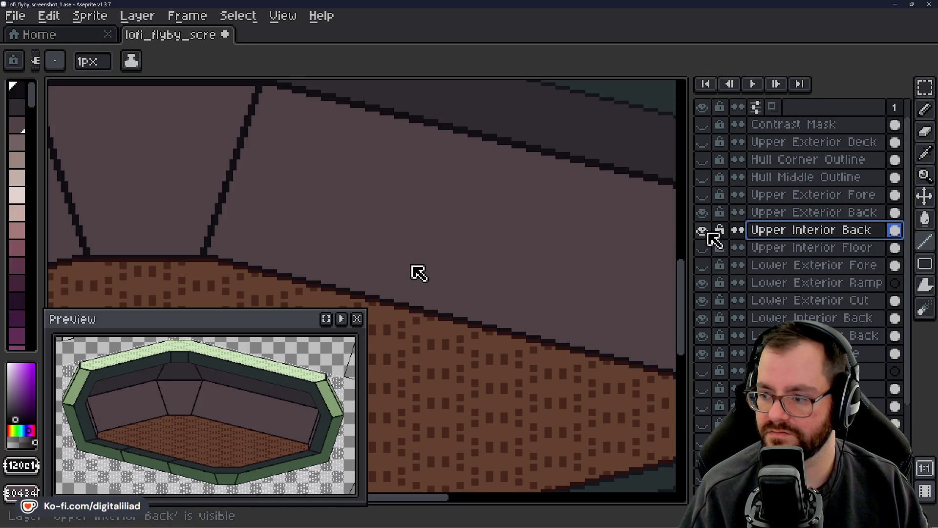
- On the Lower Interior Back layer, draw a short vertical seam up from the floor edge
{"action": "double_click", "coordinate": [770, 300]}
{"action": "left_click", "coordinate": [782, 318]}
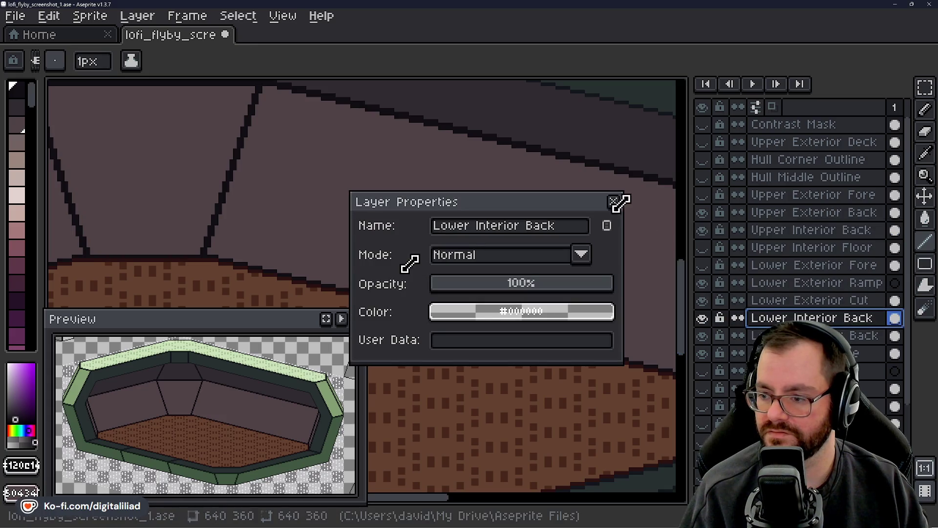
{"action": "left_click", "coordinate": [614, 202]}
{"action": "left_click", "coordinate": [702, 318]}
{"action": "left_click", "coordinate": [702, 318]}
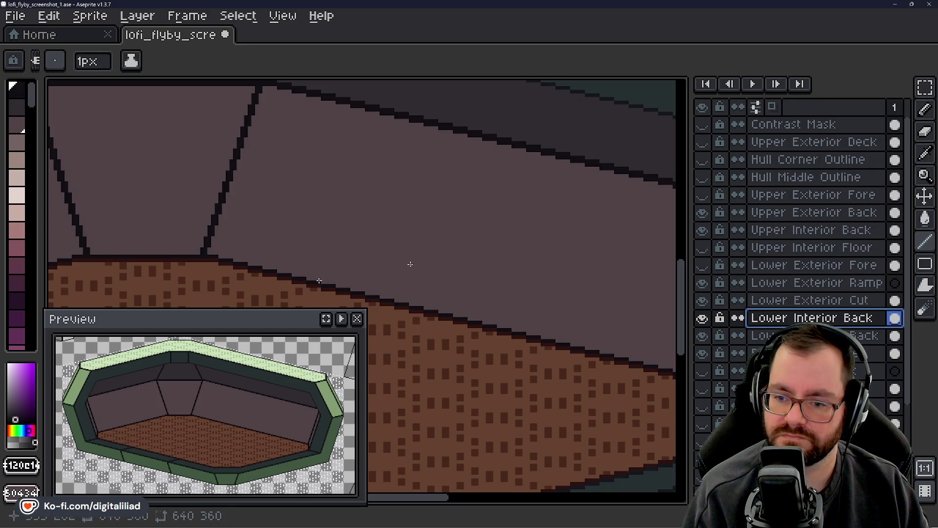
{"action": "left_click_drag", "start_coordinate": [320, 282], "coordinate": [319, 272]}
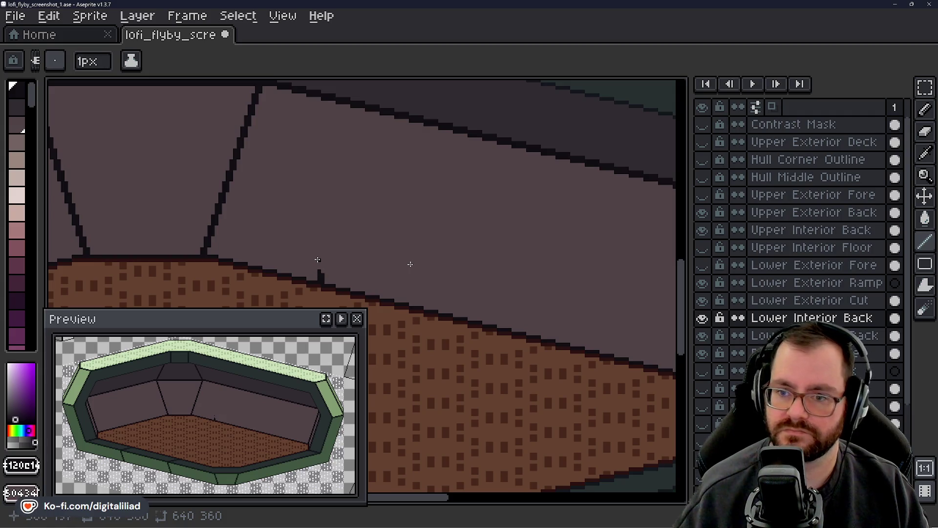
- View the whole boat, re-centre on the seam stub, and choose a 2px Pencil
{"action": "scroll", "coordinate": [486, 257], "scroll_direction": "down", "scroll_amount": 2}
{"action": "scroll", "coordinate": [480, 293], "scroll_direction": "down", "scroll_amount": 1}
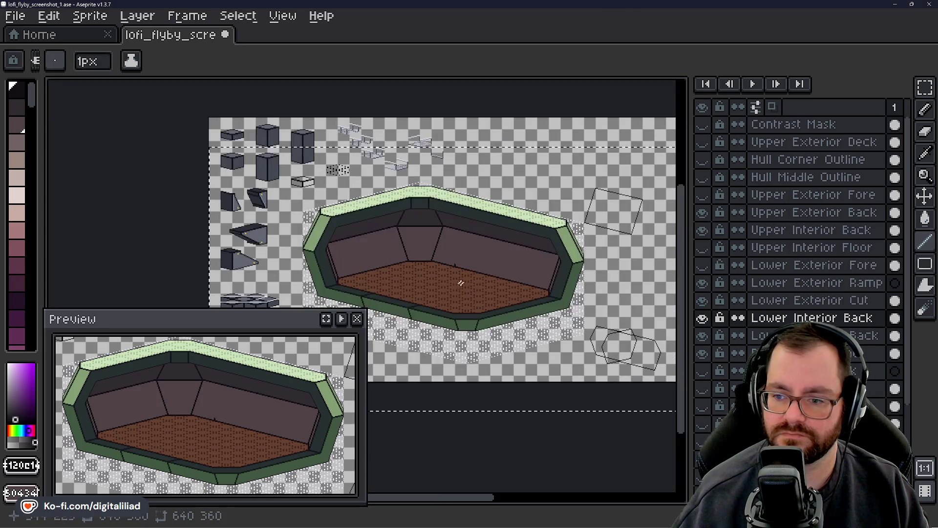
{"action": "scroll", "coordinate": [481, 302], "scroll_direction": "up", "scroll_amount": 3}
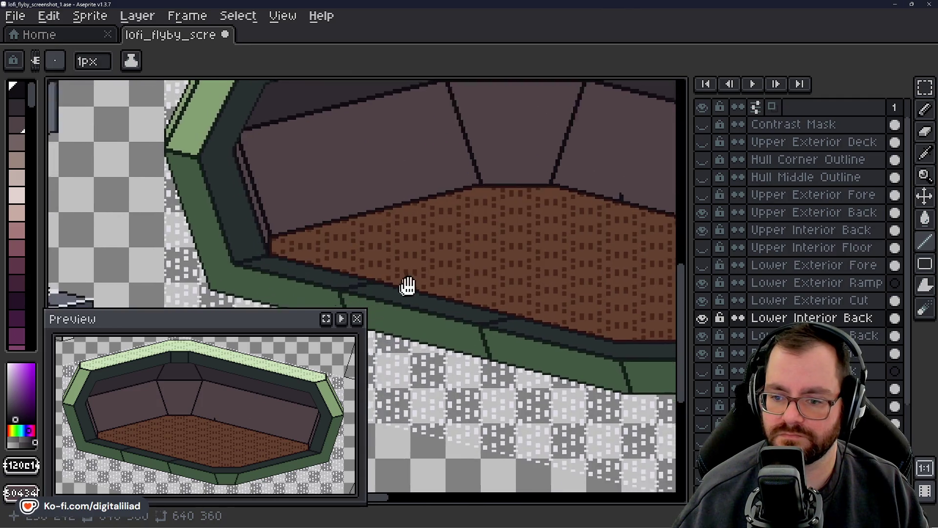
{"action": "left_click_drag", "start_coordinate": [481, 302], "coordinate": [438, 271]}
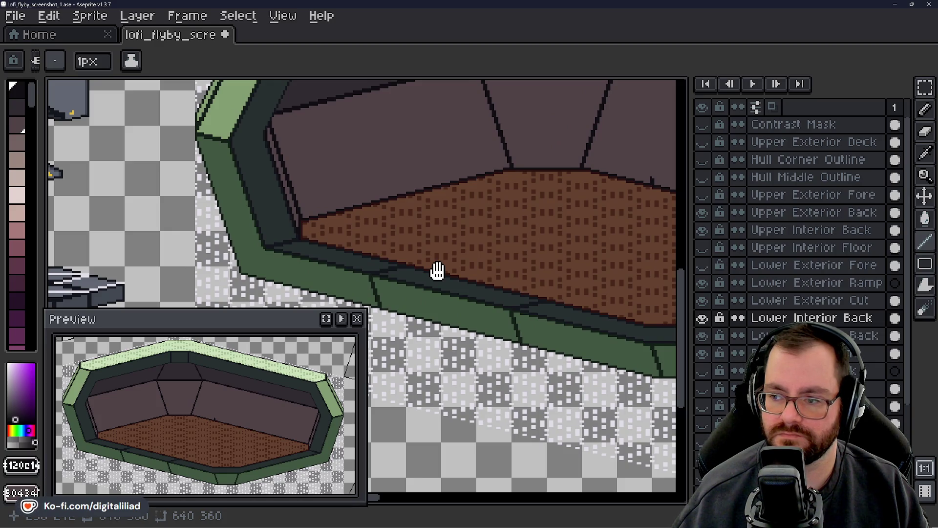
{"action": "left_click_drag", "start_coordinate": [438, 271], "coordinate": [308, 285]}
{"action": "scroll", "coordinate": [419, 174], "scroll_direction": "up", "scroll_amount": 1}
{"action": "scroll", "coordinate": [479, 189], "scroll_direction": "up", "scroll_amount": 2}
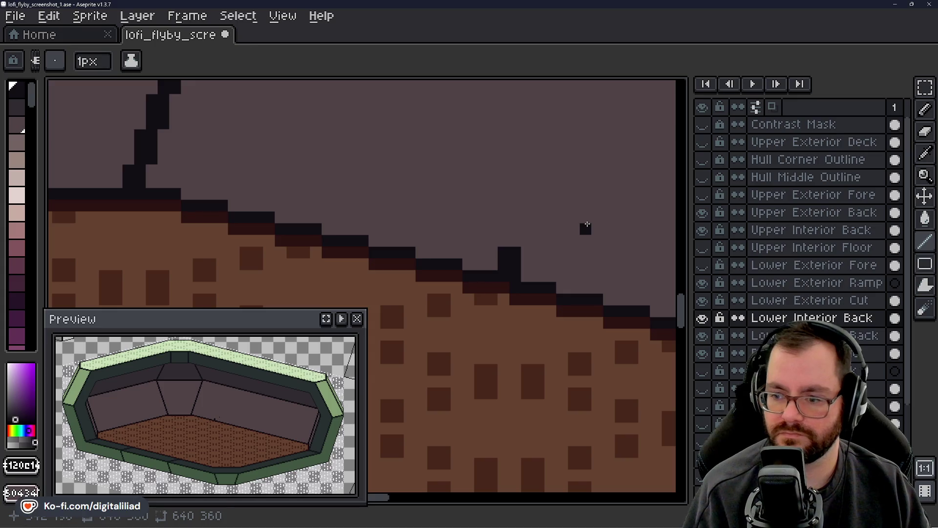
{"action": "mouse_move", "coordinate": [584, 227]}
{"action": "left_mouse_down"}
{"action": "mouse_move", "coordinate": [304, 276]}
{"action": "mouse_move", "coordinate": [357, 254]}
{"action": "left_mouse_up"}
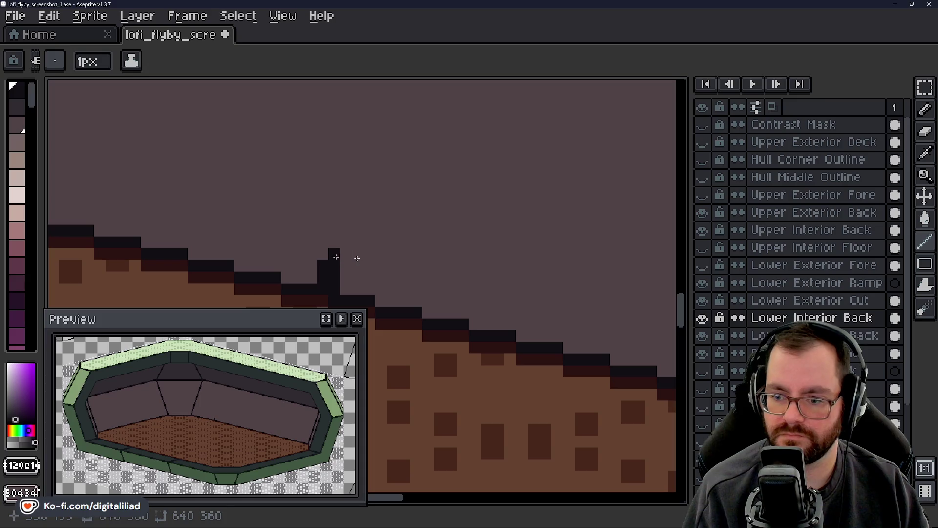
{"action": "left_click", "coordinate": [925, 109]}
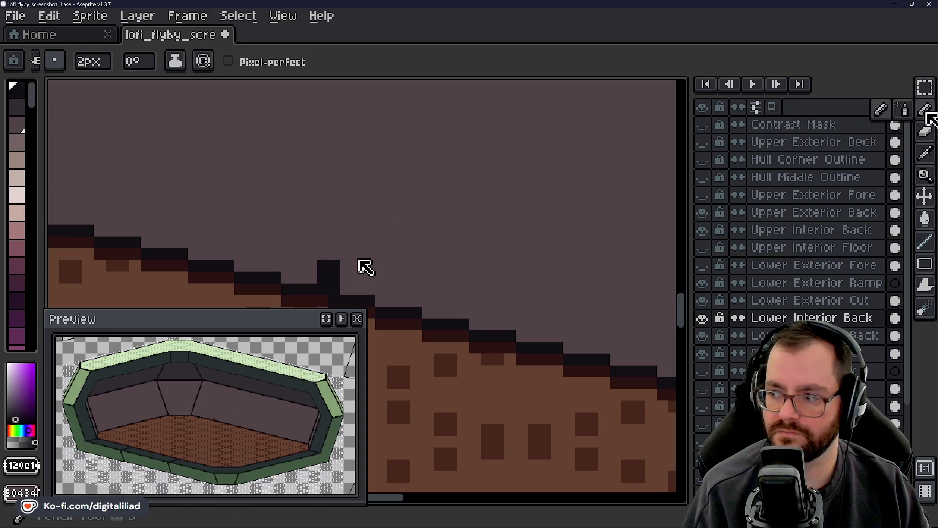
- Extend the dark seam one pixel upward, then pan up the back wall and back to the floor
{"action": "left_click_drag", "start_coordinate": [343, 254], "coordinate": [343, 247]}
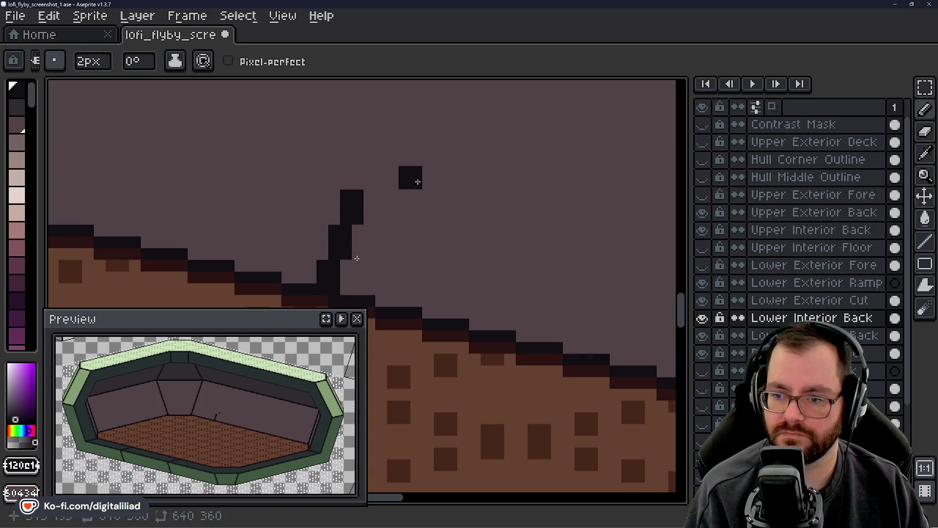
{"action": "left_click_drag", "start_coordinate": [434, 155], "coordinate": [295, 245]}
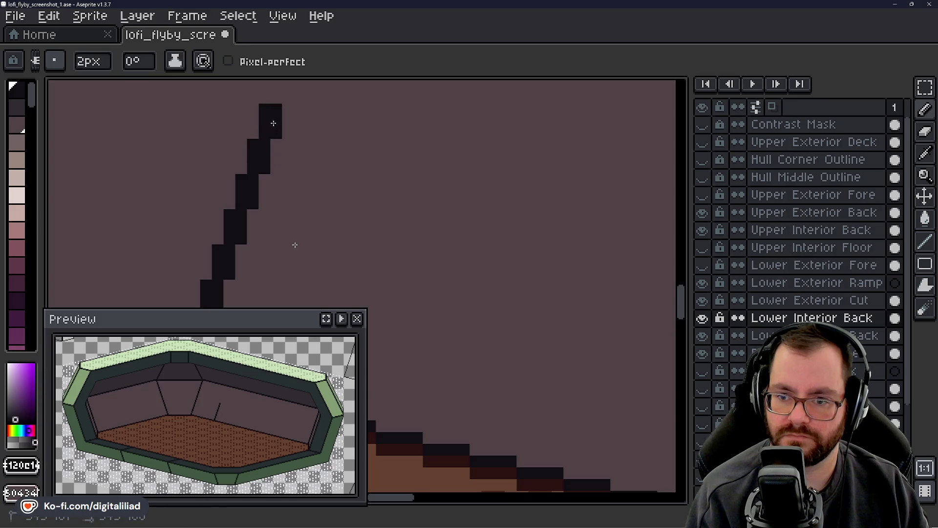
{"action": "mouse_move", "coordinate": [348, 118]}
{"action": "left_mouse_down"}
{"action": "mouse_move", "coordinate": [388, 140]}
{"action": "mouse_move", "coordinate": [466, 238]}
{"action": "left_mouse_up"}
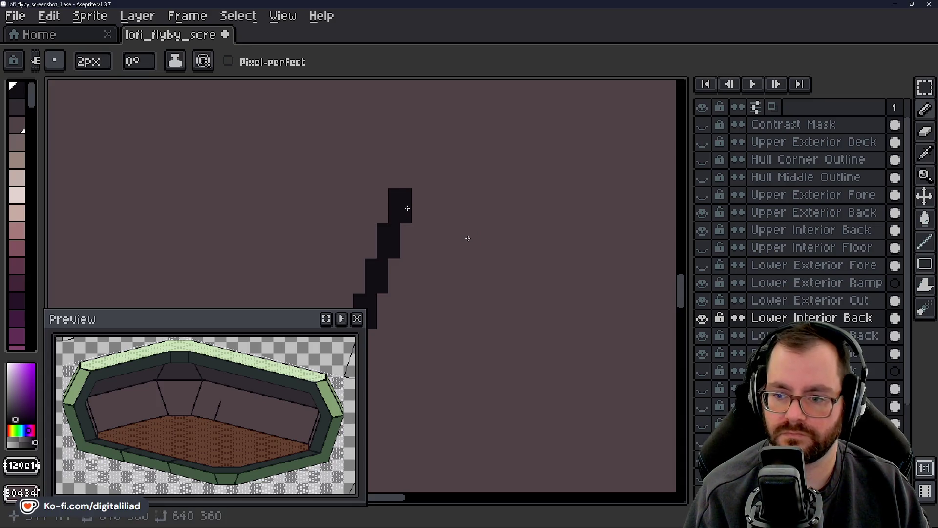
{"action": "left_click_drag", "start_coordinate": [495, 117], "coordinate": [401, 190]}
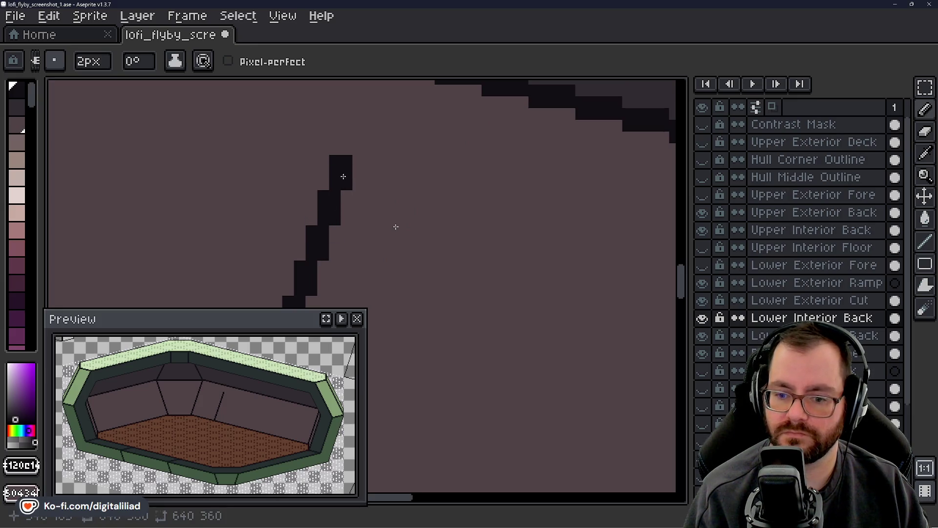
{"action": "left_click_drag", "start_coordinate": [420, 132], "coordinate": [342, 193]}
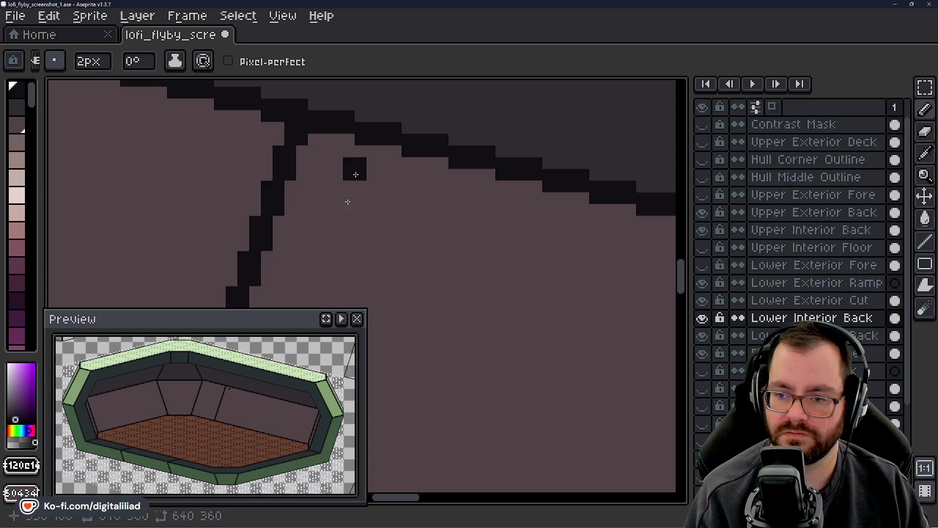
{"action": "left_click_drag", "start_coordinate": [347, 201], "coordinate": [481, 223]}
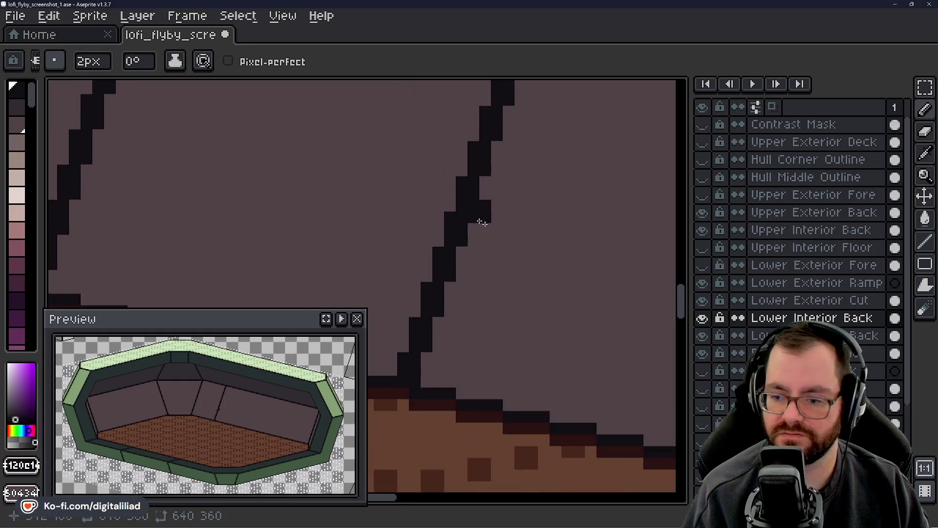
{"action": "mouse_move", "coordinate": [482, 222]}
{"action": "left_mouse_down"}
{"action": "mouse_move", "coordinate": [513, 201]}
{"action": "mouse_move", "coordinate": [456, 290]}
{"action": "mouse_move", "coordinate": [478, 268]}
{"action": "left_mouse_up"}
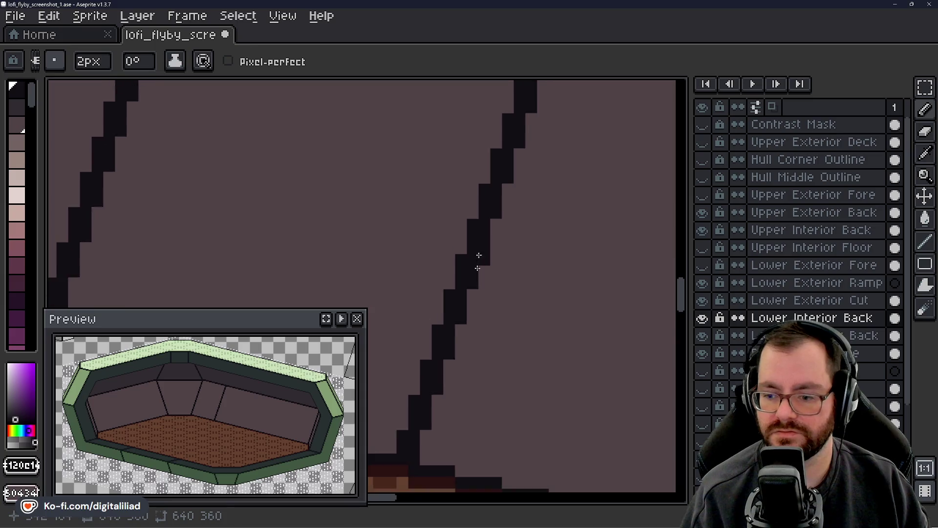
{"action": "scroll", "coordinate": [477, 268], "scroll_direction": "down", "scroll_amount": 3}
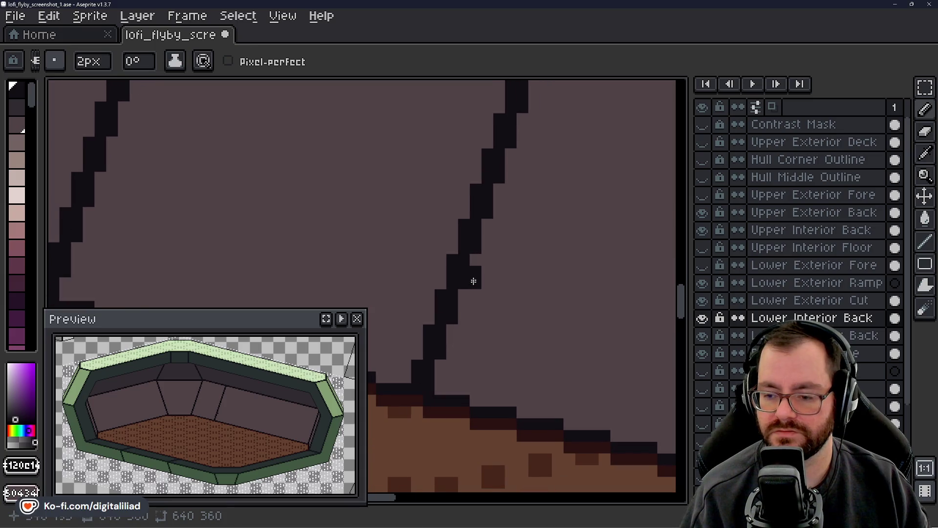
{"action": "left_click_drag", "start_coordinate": [474, 282], "coordinate": [450, 246]}
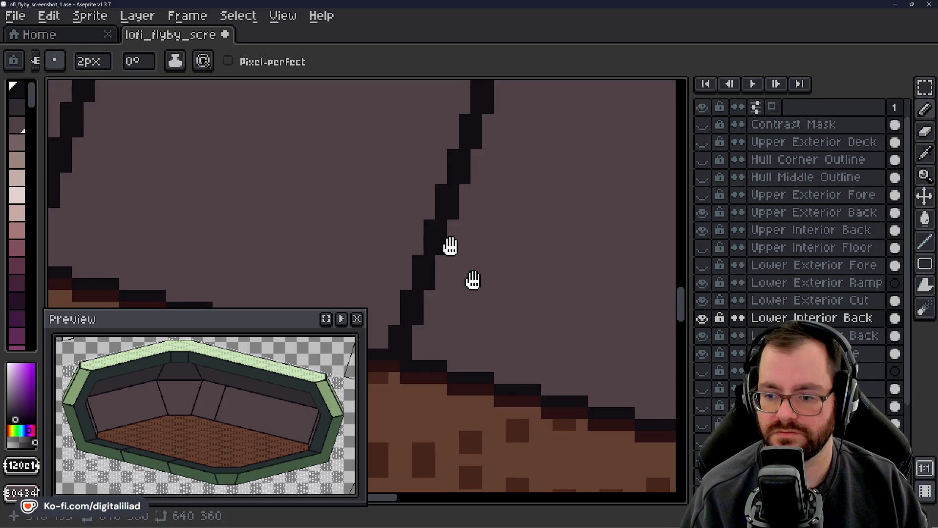
{"action": "mouse_move", "coordinate": [450, 246]}
{"action": "left_mouse_down"}
{"action": "mouse_move", "coordinate": [446, 260]}
{"action": "mouse_move", "coordinate": [461, 241]}
{"action": "mouse_move", "coordinate": [490, 236]}
{"action": "mouse_move", "coordinate": [477, 297]}
{"action": "mouse_move", "coordinate": [504, 254]}
{"action": "mouse_move", "coordinate": [484, 268]}
{"action": "mouse_move", "coordinate": [483, 237]}
{"action": "mouse_move", "coordinate": [474, 242]}
{"action": "mouse_move", "coordinate": [499, 227]}
{"action": "mouse_move", "coordinate": [474, 300]}
{"action": "mouse_move", "coordinate": [501, 237]}
{"action": "mouse_move", "coordinate": [464, 235]}
{"action": "mouse_move", "coordinate": [485, 331]}
{"action": "mouse_move", "coordinate": [465, 269]}
{"action": "mouse_move", "coordinate": [468, 304]}
{"action": "mouse_move", "coordinate": [381, 280]}
{"action": "mouse_move", "coordinate": [513, 270]}
{"action": "left_mouse_up"}
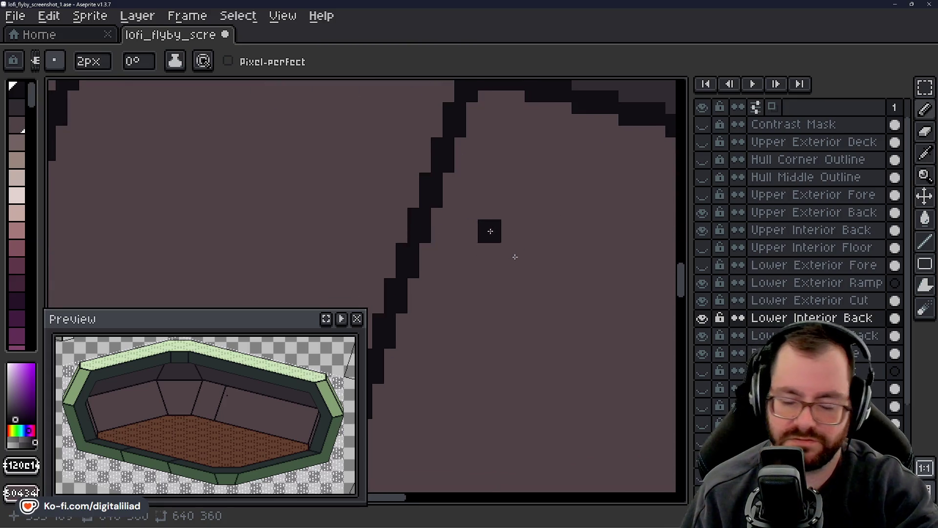
- Undo and redo the diagonal seam strokes, removing the segments above the floor stub
{"action": "key", "text": "ctrl+z"}
{"action": "key", "text": "ctrl+z"}
{"action": "key", "text": "ctrl+z"}
{"action": "key", "text": "ctrl+z"}
{"action": "key", "text": "ctrl+y"}
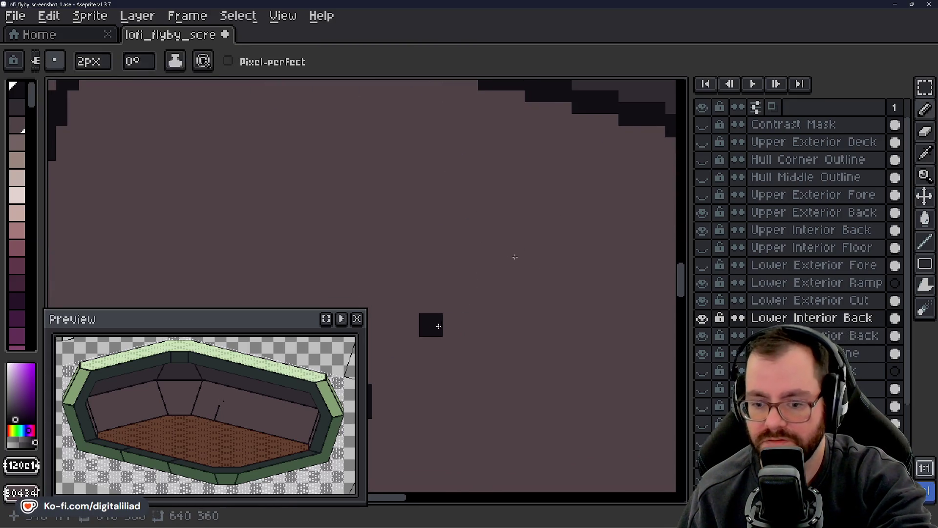
{"action": "key", "text": "ctrl+y"}
{"action": "key", "text": "ctrl+y"}
{"action": "key", "text": "ctrl+y"}
{"action": "key", "text": "ctrl+y"}
{"action": "key", "text": "ctrl+y"}
{"action": "key", "text": "ctrl+y"}
{"action": "key", "text": "ctrl+y"}
{"action": "key", "text": "ctrl+z"}
{"action": "key", "text": "ctrl+z"}
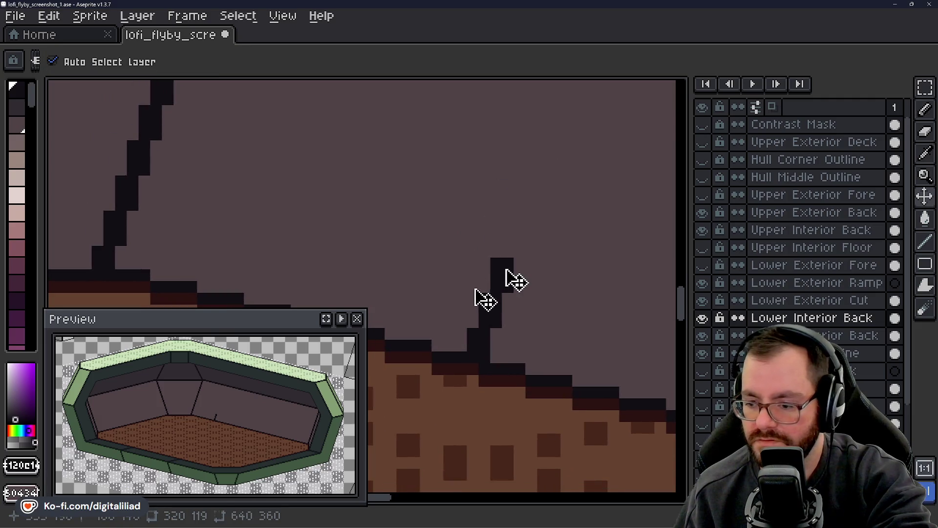
{"action": "key", "text": "ctrl+z"}
{"action": "key", "text": "ctrl+z"}
{"action": "key", "text": "ctrl+z"}
{"action": "key", "text": "ctrl+z"}
{"action": "key", "text": "ctrl+z"}
{"action": "key", "text": "ctrl+y"}
{"action": "key", "text": "ctrl+z"}
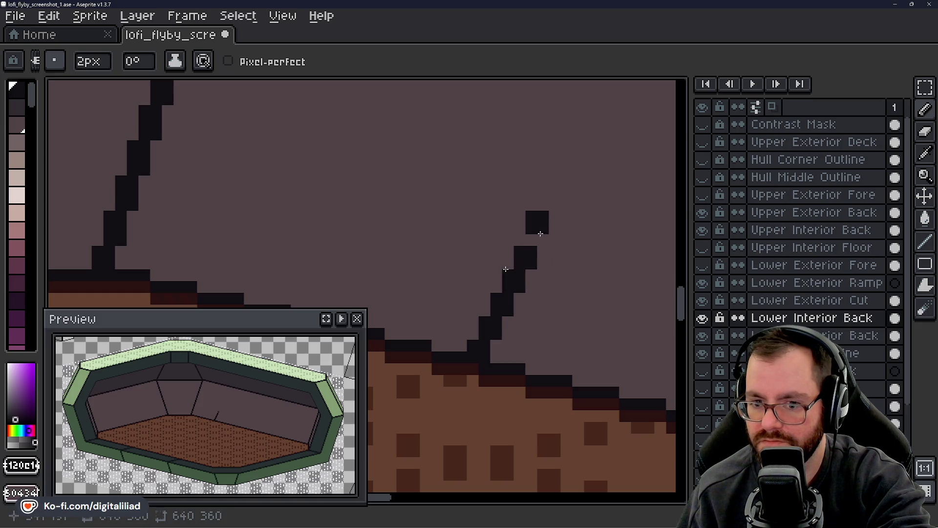
{"action": "key", "text": "ctrl+z"}
{"action": "key", "text": "ctrl+z"}
{"action": "key", "text": "ctrl+z"}
{"action": "key", "text": "ctrl+z"}
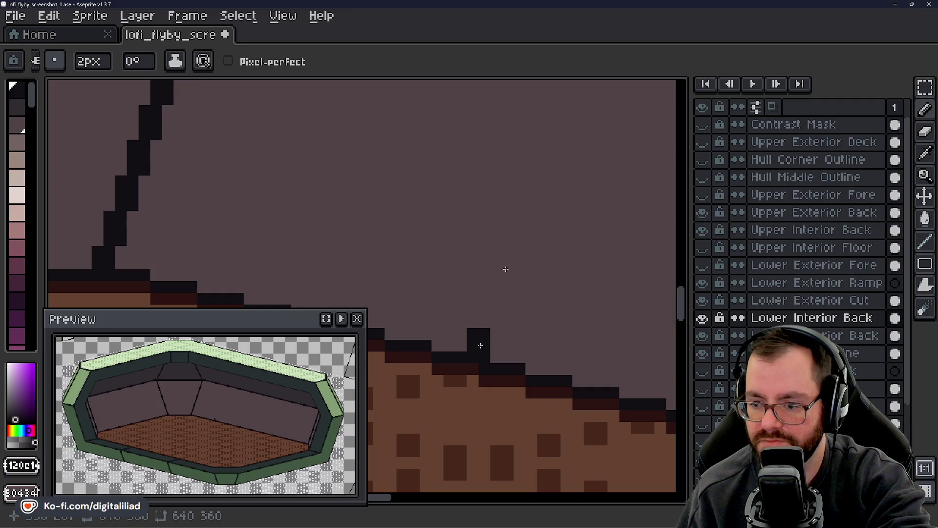
- Try a short seam step up from the floor, then undo back to the small stub
{"action": "left_click_drag", "start_coordinate": [494, 321], "coordinate": [508, 293]}
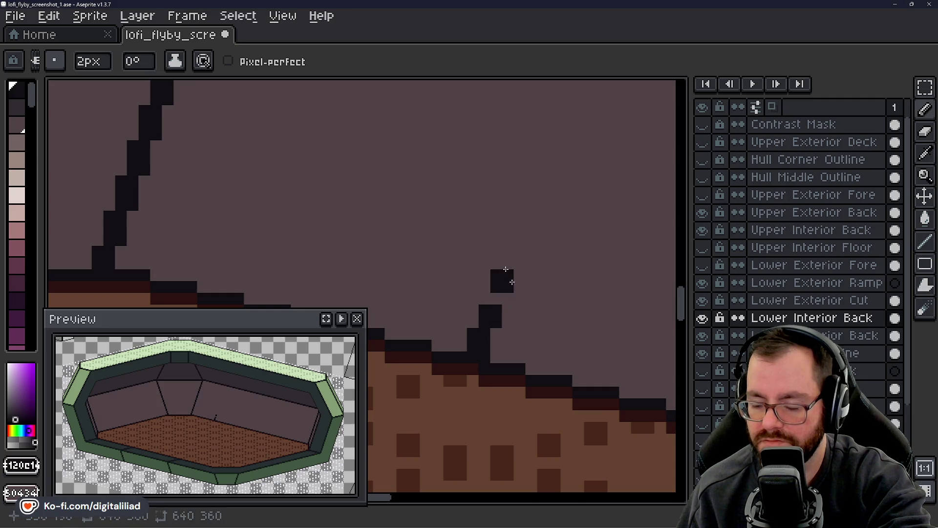
{"action": "key", "text": "ctrl+z"}
{"action": "key", "text": "ctrl+z"}
{"action": "key", "text": "ctrl+z"}
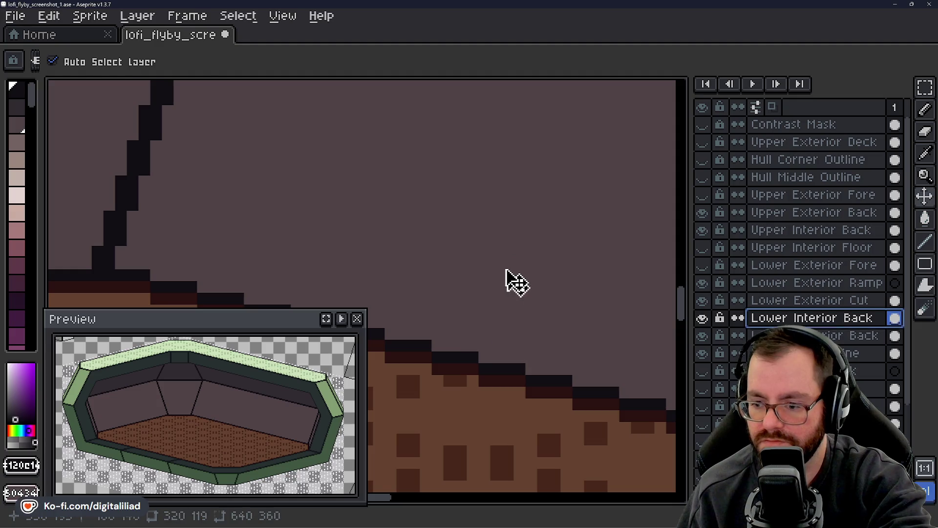
{"action": "key", "text": "ctrl+z"}
{"action": "key", "text": "ctrl+y"}
{"action": "key", "text": "ctrl+y"}
{"action": "key", "text": "ctrl+z"}
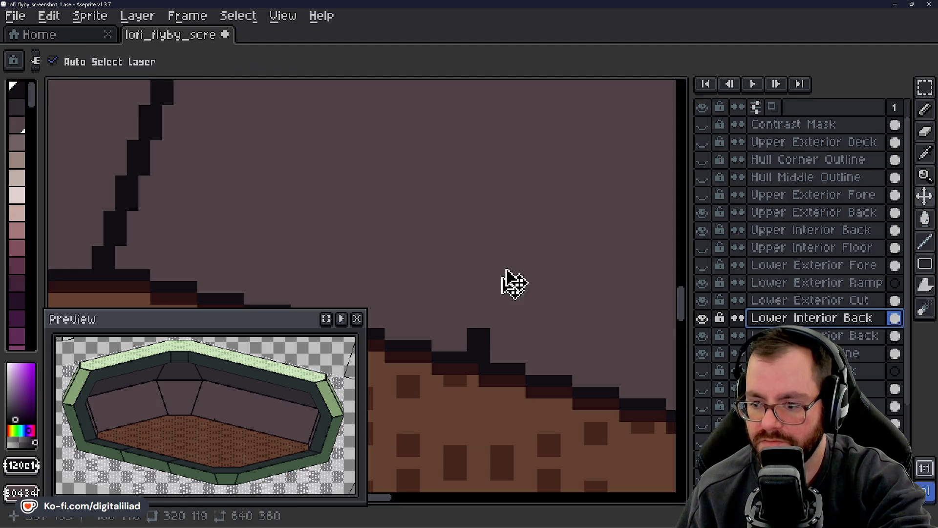
{"action": "mouse_move", "coordinate": [680, 306]}
{"action": "left_mouse_down"}
{"action": "mouse_move", "coordinate": [666, 249]}
{"action": "mouse_move", "coordinate": [670, 272]}
{"action": "left_mouse_up"}
{"action": "left_click_drag", "start_coordinate": [388, 502], "coordinate": [402, 500]}
{"action": "scroll", "coordinate": [378, 496], "scroll_direction": "down", "scroll_amount": 2}
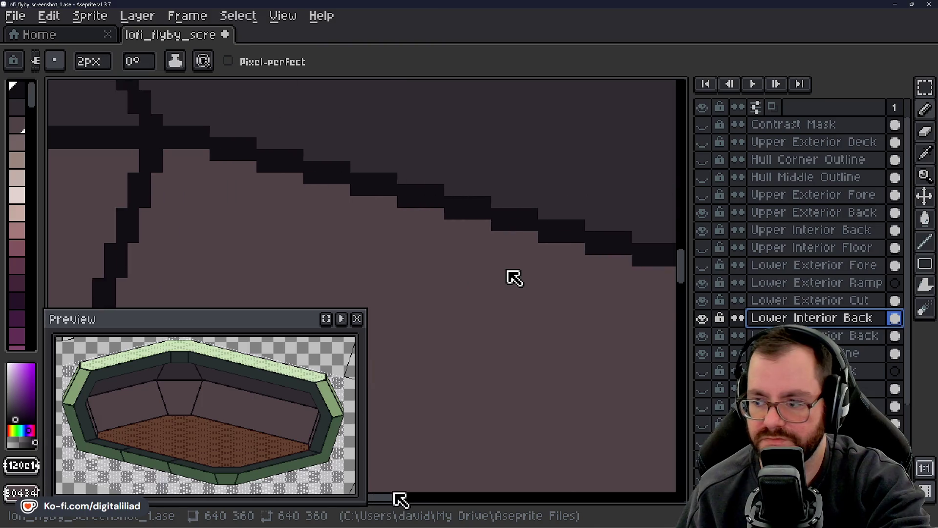
- Compare with the Hull Middle Outline layer, leave it hidden, and centre the floor edge
{"action": "left_click", "coordinate": [703, 177]}
{"action": "left_click", "coordinate": [704, 179]}
{"action": "left_click", "coordinate": [705, 179]}
{"action": "left_click", "coordinate": [706, 179]}
{"action": "left_click", "coordinate": [706, 178]}
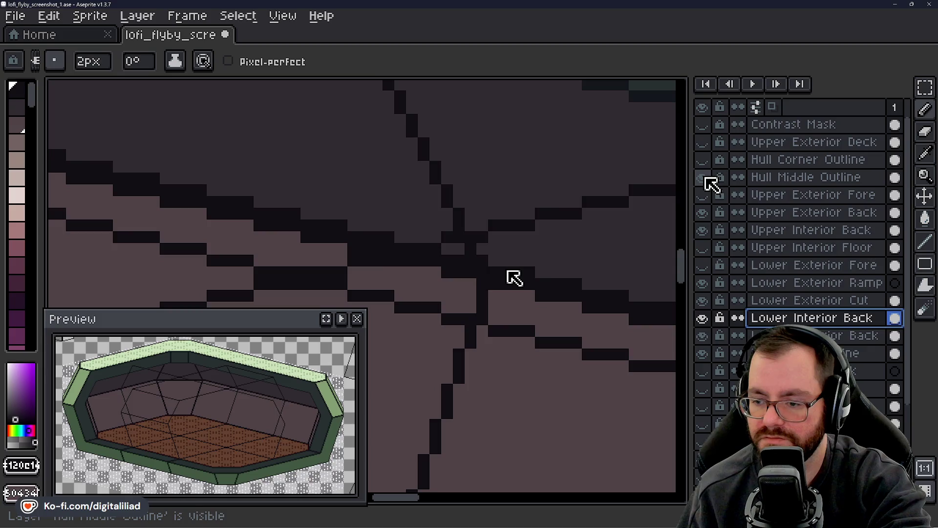
{"action": "left_click", "coordinate": [704, 179]}
{"action": "mouse_move", "coordinate": [506, 268]}
{"action": "left_mouse_down"}
{"action": "mouse_move", "coordinate": [540, 319]}
{"action": "mouse_move", "coordinate": [597, 224]}
{"action": "left_mouse_up"}
{"action": "mouse_move", "coordinate": [570, 272]}
{"action": "left_mouse_down"}
{"action": "mouse_move", "coordinate": [561, 285]}
{"action": "mouse_move", "coordinate": [563, 271]}
{"action": "mouse_move", "coordinate": [541, 260]}
{"action": "mouse_move", "coordinate": [418, 272]}
{"action": "mouse_move", "coordinate": [523, 283]}
{"action": "mouse_move", "coordinate": [511, 234]}
{"action": "mouse_move", "coordinate": [475, 248]}
{"action": "left_mouse_up"}
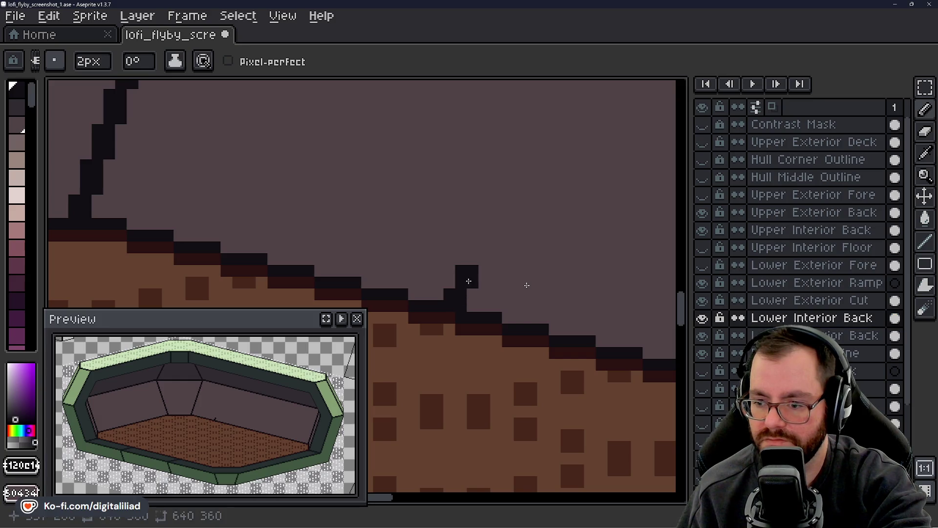
- Undo stray pencil pixels and draw a straight 2px dark seam diagonally up from the floor
{"action": "left_click", "coordinate": [479, 253]}
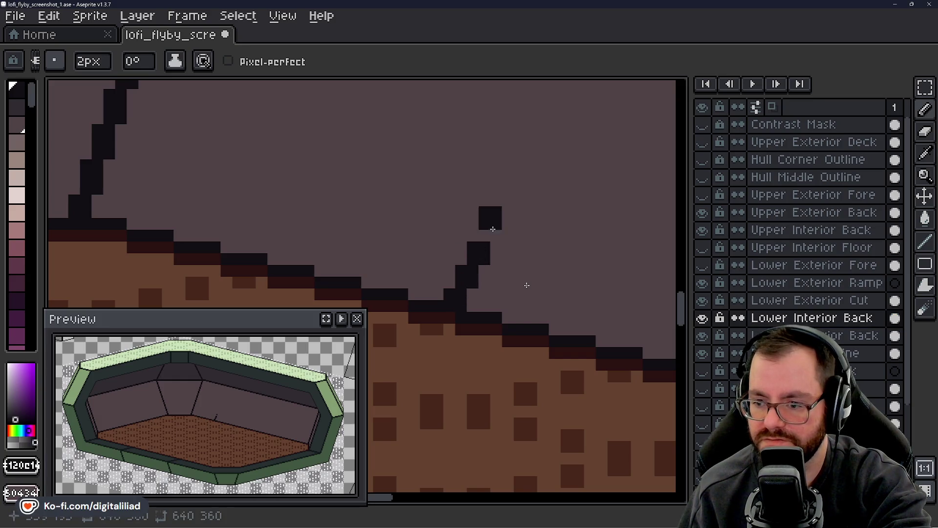
{"action": "key", "text": "ctrl+z"}
{"action": "key", "text": "ctrl+z"}
{"action": "key", "text": "ctrl+z"}
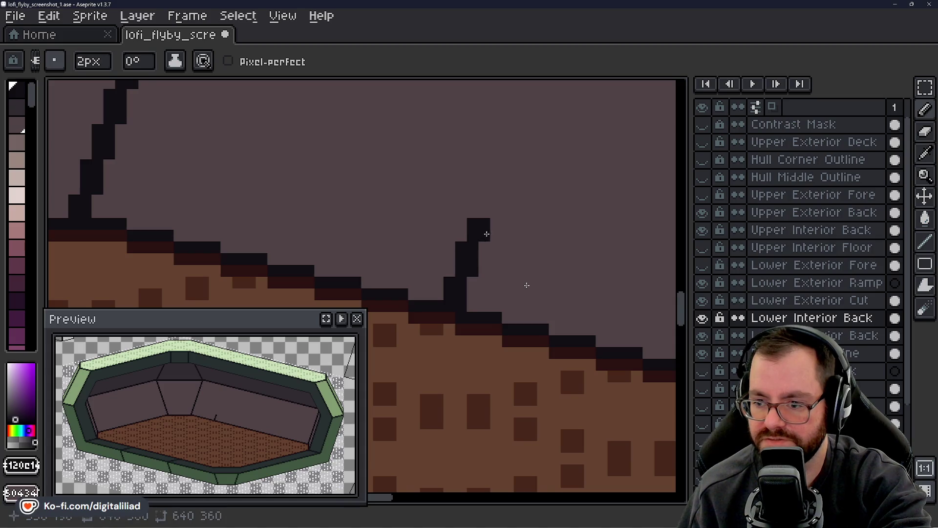
{"action": "left_click_drag", "start_coordinate": [525, 178], "coordinate": [492, 219]}
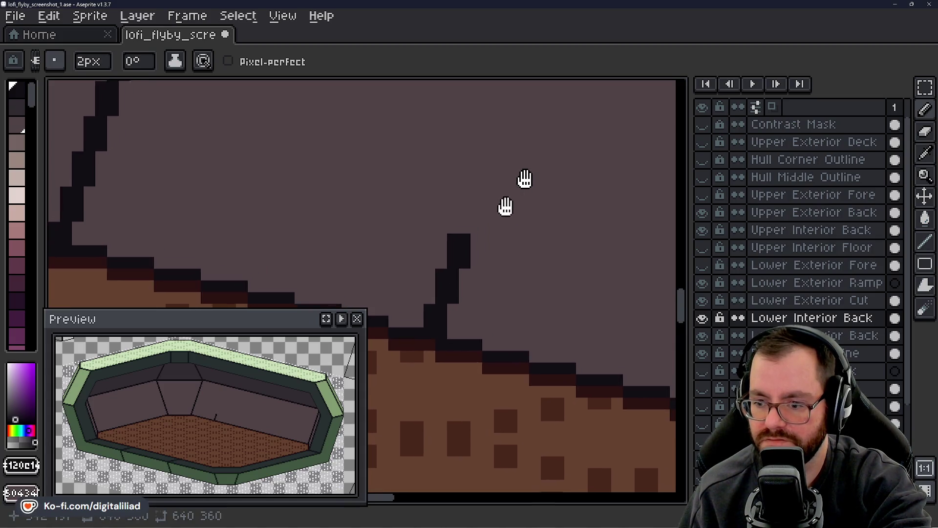
{"action": "key", "text": "ctrl+z"}
{"action": "key", "text": "ctrl+z"}
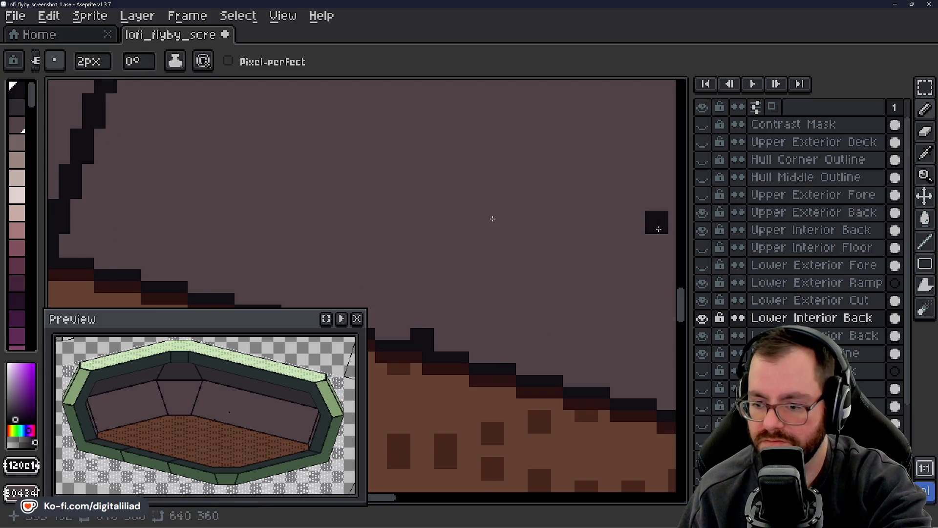
{"action": "left_click", "coordinate": [925, 241]}
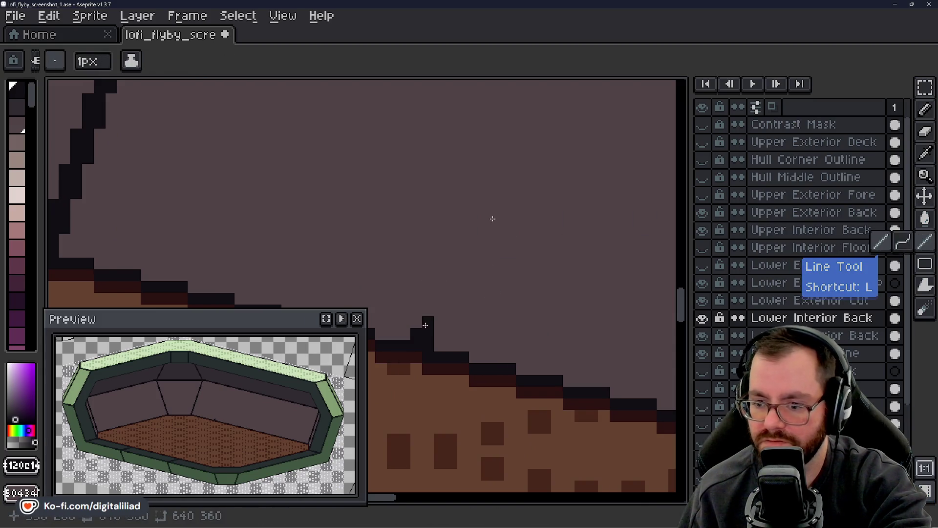
{"action": "left_click_drag", "start_coordinate": [422, 323], "coordinate": [449, 281]}
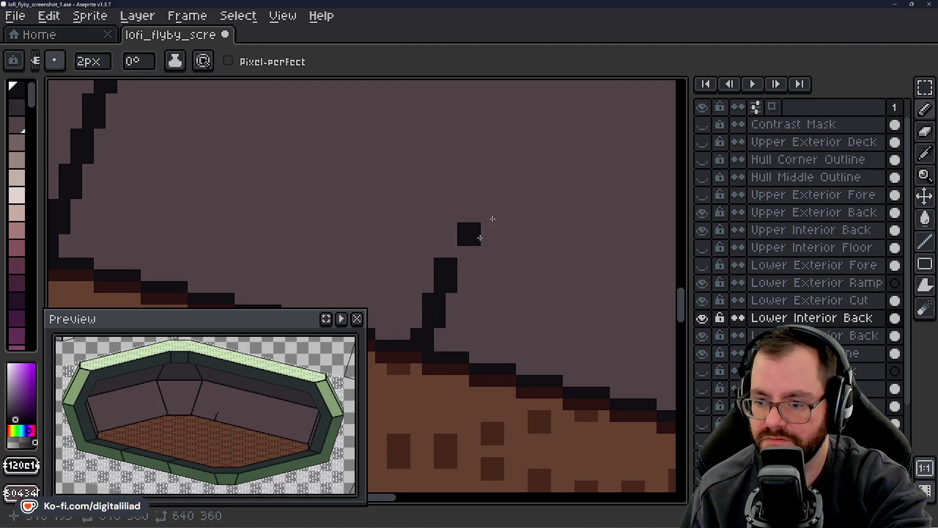
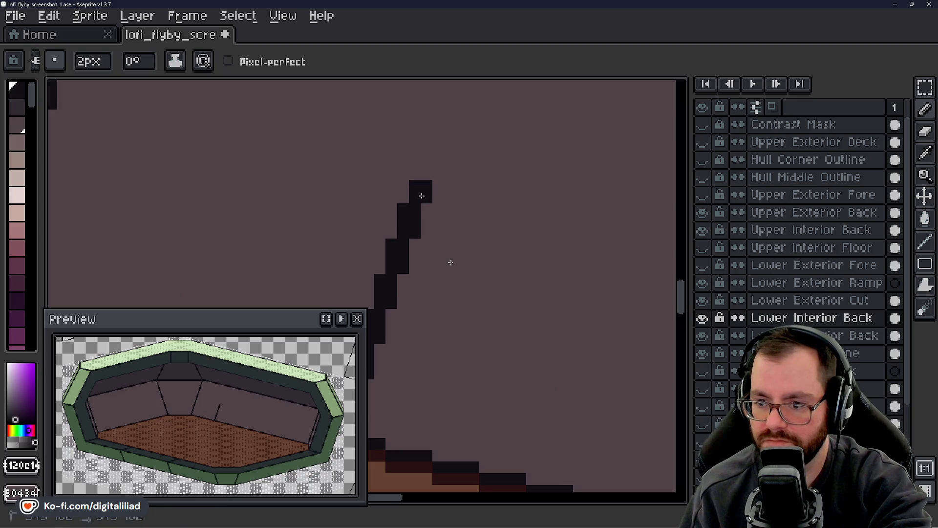
- Undo the misplaced seam and redraw it further left, rising to the top hull outline
{"action": "key", "text": "ctrl+z"}
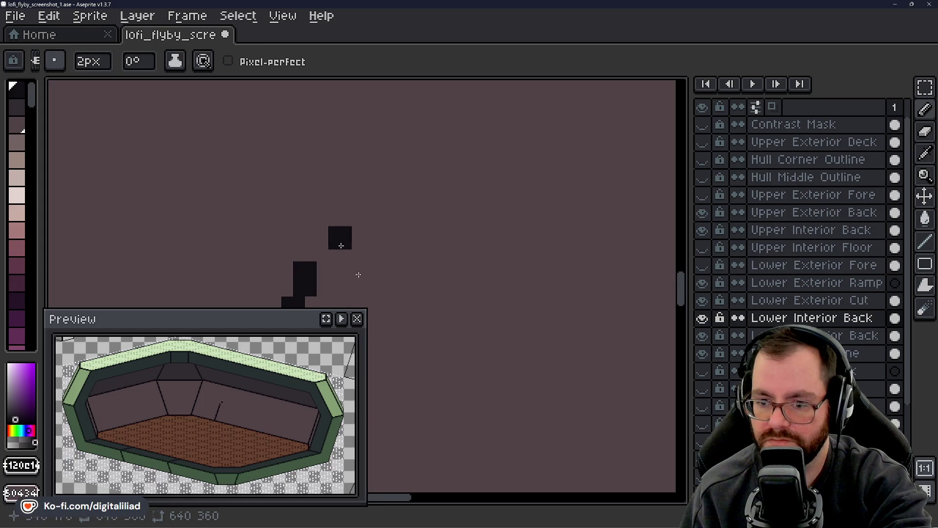
{"action": "left_click_drag", "start_coordinate": [293, 301], "coordinate": [334, 223]}
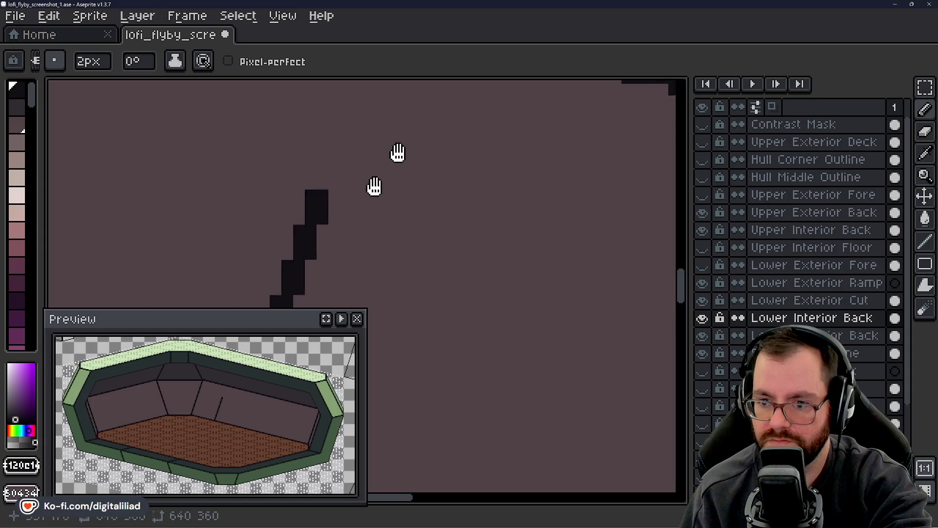
{"action": "left_click_drag", "start_coordinate": [343, 174], "coordinate": [275, 252]}
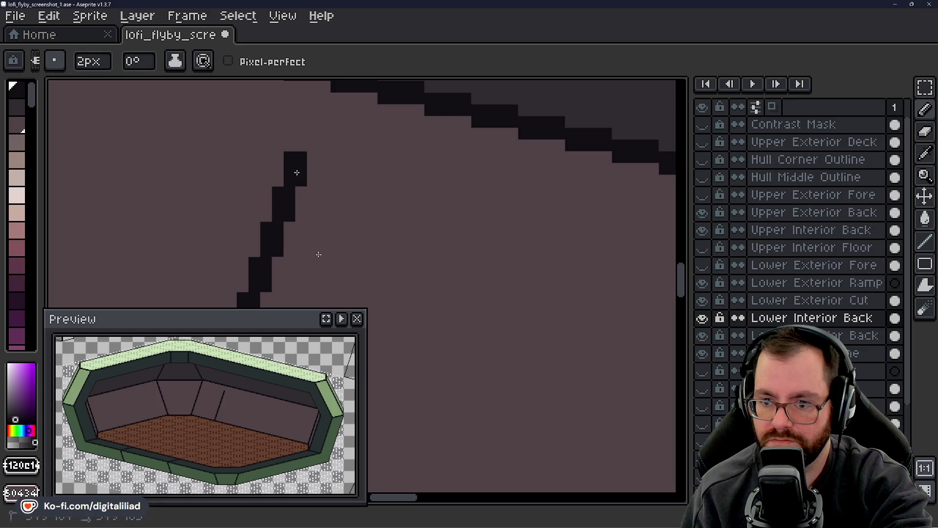
{"action": "left_click_drag", "start_coordinate": [297, 172], "coordinate": [340, 215]}
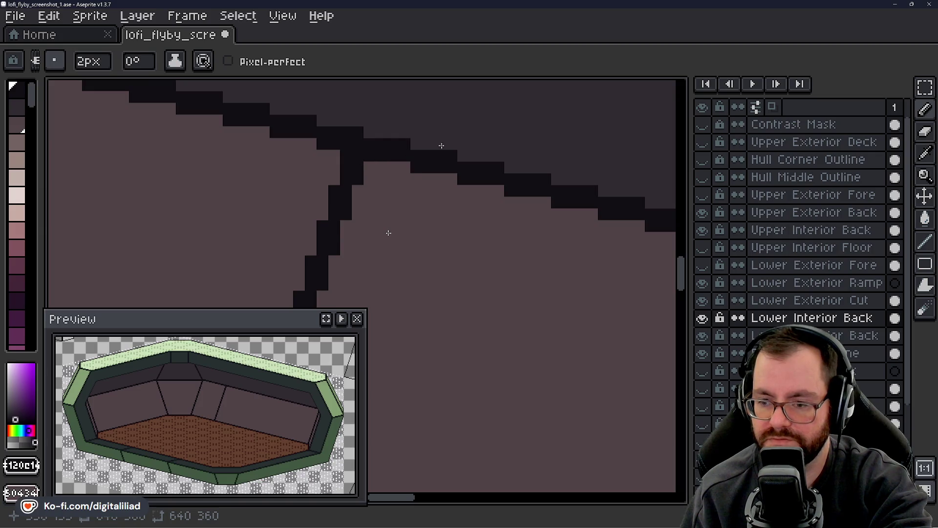
{"action": "scroll", "coordinate": [419, 235], "scroll_direction": "down", "scroll_amount": 2}
{"action": "scroll", "coordinate": [464, 195], "scroll_direction": "down", "scroll_amount": 1}
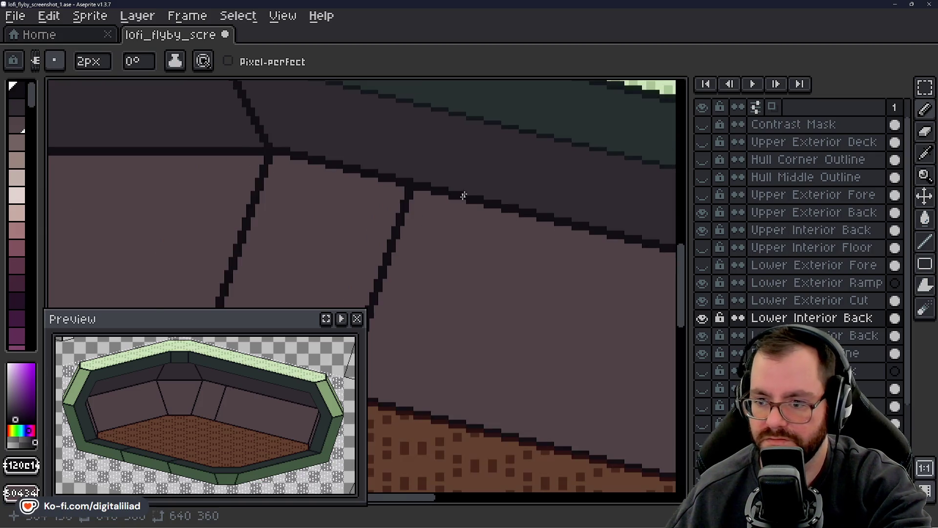
{"action": "left_click_drag", "start_coordinate": [452, 279], "coordinate": [491, 220]}
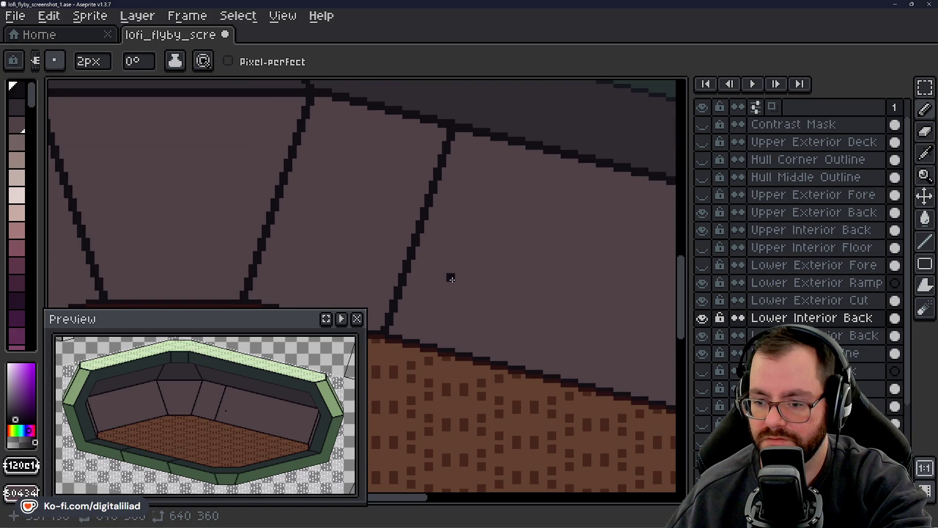
- Try short test strokes on the back wall, then undo them and the upper seam
{"action": "left_click_drag", "start_coordinate": [453, 280], "coordinate": [467, 267]}
{"action": "left_click", "coordinate": [467, 272]}
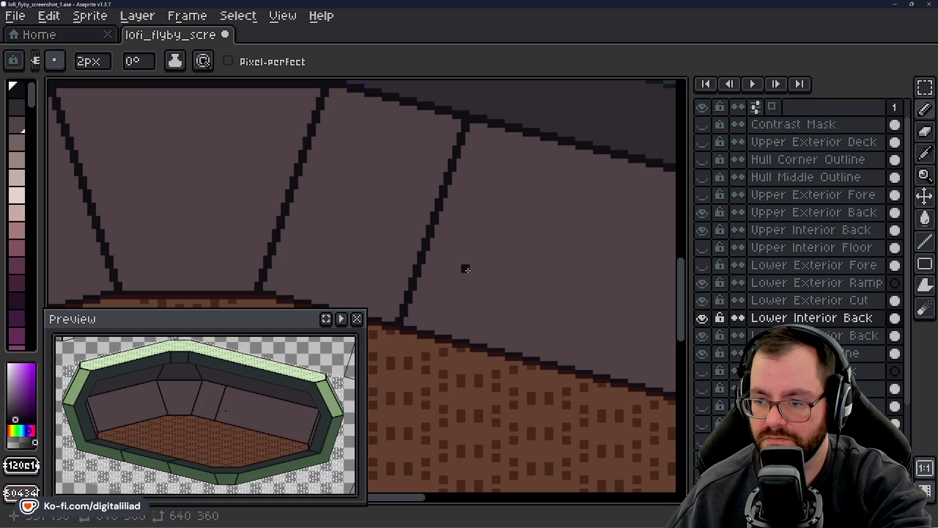
{"action": "key", "text": "ctrl+z"}
{"action": "key", "text": "ctrl+z"}
{"action": "left_click_drag", "start_coordinate": [476, 161], "coordinate": [493, 178]}
{"action": "mouse_move", "coordinate": [457, 207]}
{"action": "left_mouse_down"}
{"action": "mouse_move", "coordinate": [404, 268]}
{"action": "mouse_move", "coordinate": [543, 219]}
{"action": "left_mouse_up"}
{"action": "key", "text": "ctrl+z"}
{"action": "key", "text": "ctrl+z"}
{"action": "key", "text": "ctrl+z"}
{"action": "key", "text": "ctrl+z"}
- Place a pixel block beside the earlier stroke, undoing the hook and seam-extension strokes
{"action": "key", "text": "b"}
{"action": "left_click_drag", "start_coordinate": [541, 216], "coordinate": [453, 255]}
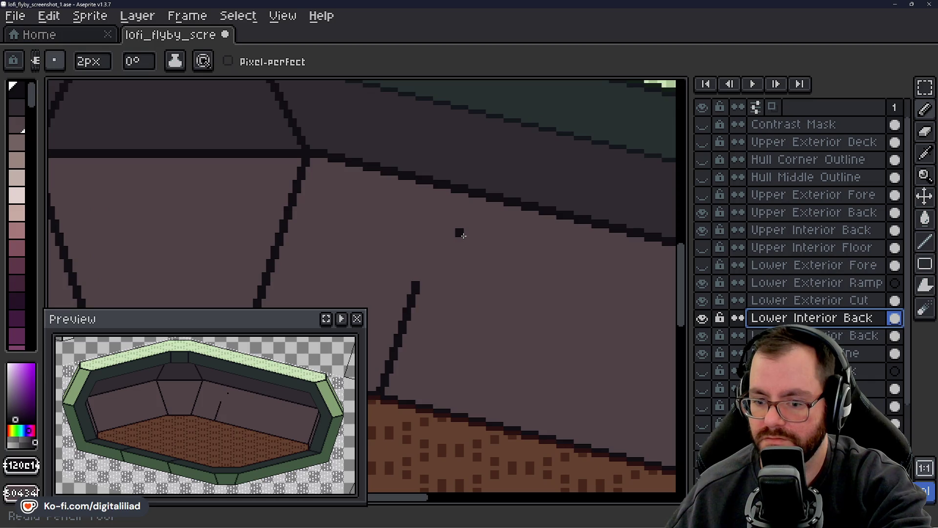
{"action": "left_click", "coordinate": [462, 240]}
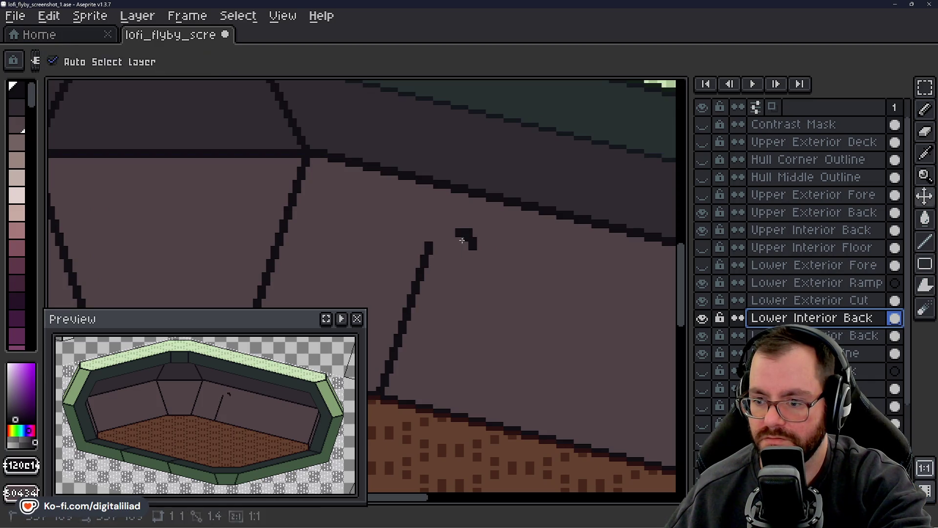
{"action": "scroll", "coordinate": [453, 242], "scroll_direction": "up", "scroll_amount": 2}
{"action": "key", "text": "ctrl+z"}
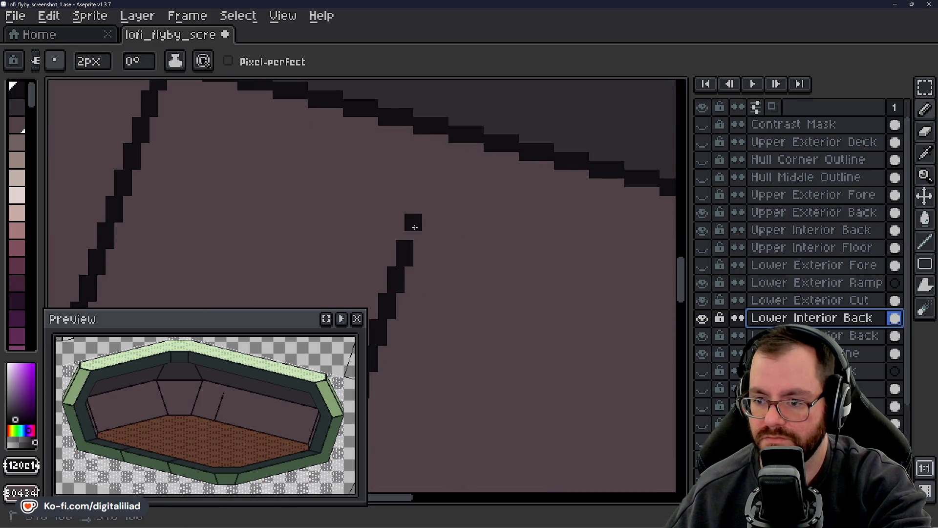
{"action": "left_click_drag", "start_coordinate": [414, 227], "coordinate": [427, 211]}
{"action": "key", "text": "ctrl+z"}
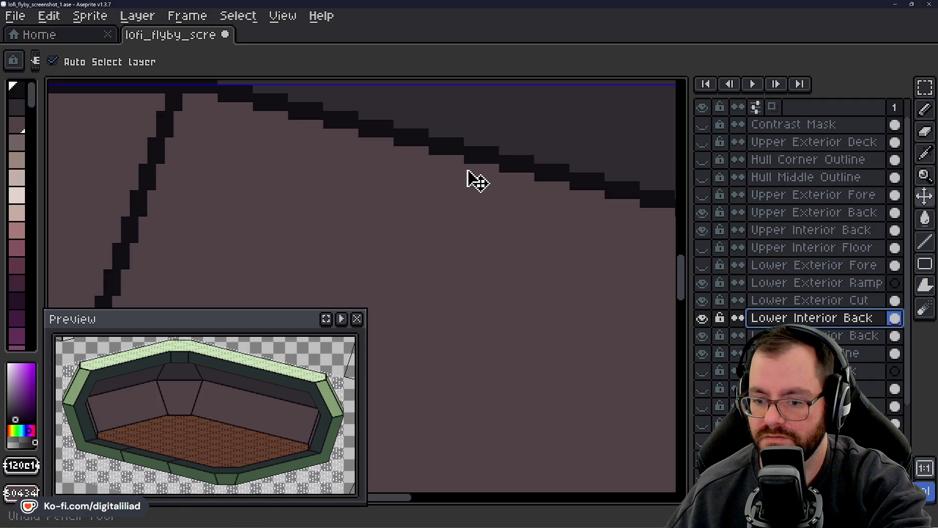
- Pan and zoom toward the top outline to check the single remaining pixel
{"action": "key", "text": "ctrl"}
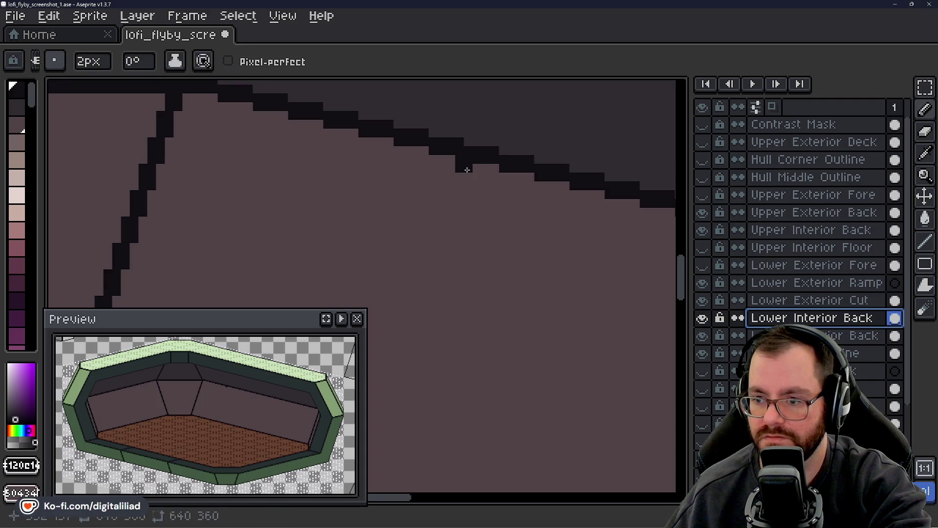
{"action": "left_click_drag", "start_coordinate": [465, 197], "coordinate": [438, 224]}
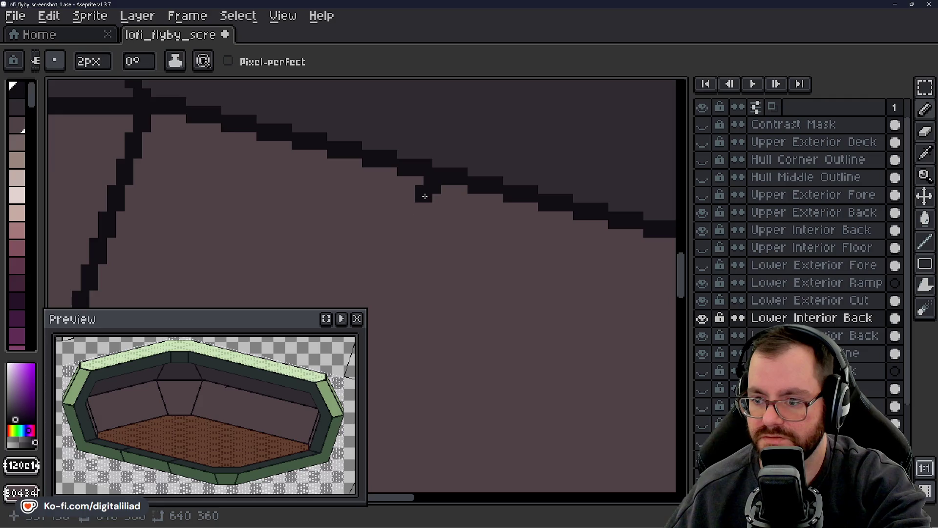
{"action": "scroll", "coordinate": [480, 195], "scroll_direction": "down", "scroll_amount": 2}
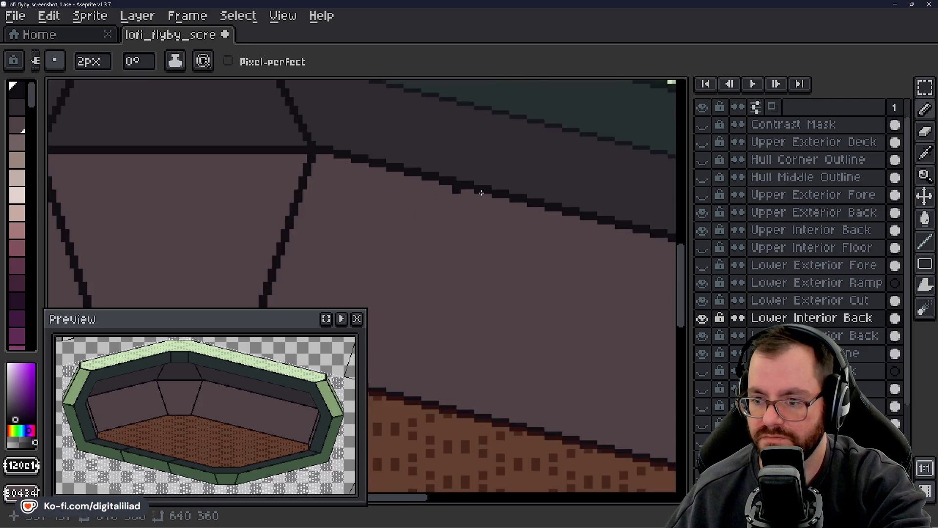
{"action": "scroll", "coordinate": [479, 194], "scroll_direction": "down", "scroll_amount": 1}
{"action": "scroll", "coordinate": [460, 213], "scroll_direction": "up", "scroll_amount": 2}
{"action": "scroll", "coordinate": [462, 190], "scroll_direction": "up", "scroll_amount": 2}
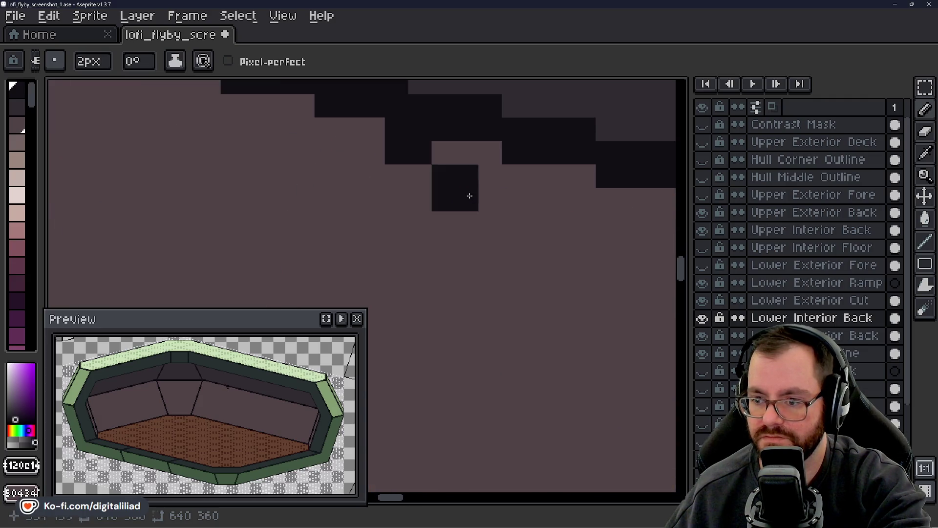
{"action": "scroll", "coordinate": [465, 225], "scroll_direction": "down", "scroll_amount": 3}
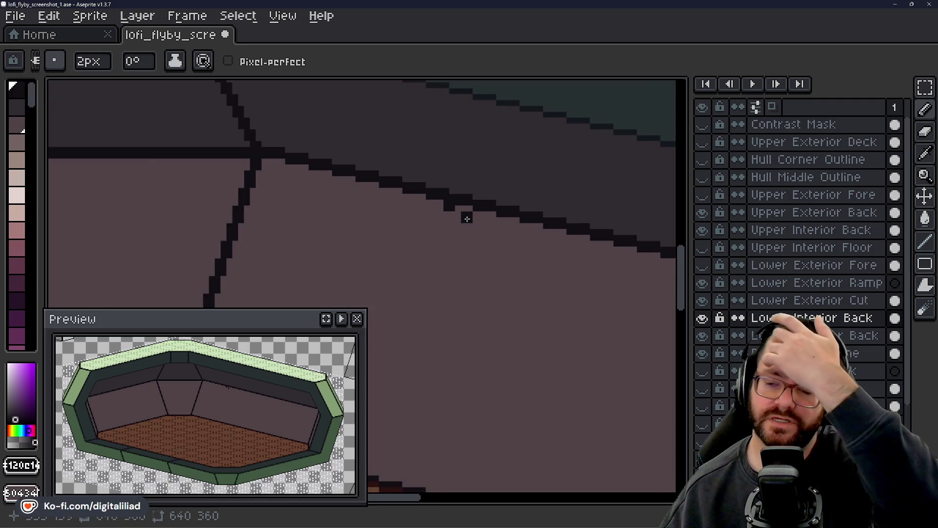
{"action": "scroll", "coordinate": [410, 215], "scroll_direction": "up", "scroll_amount": 4}
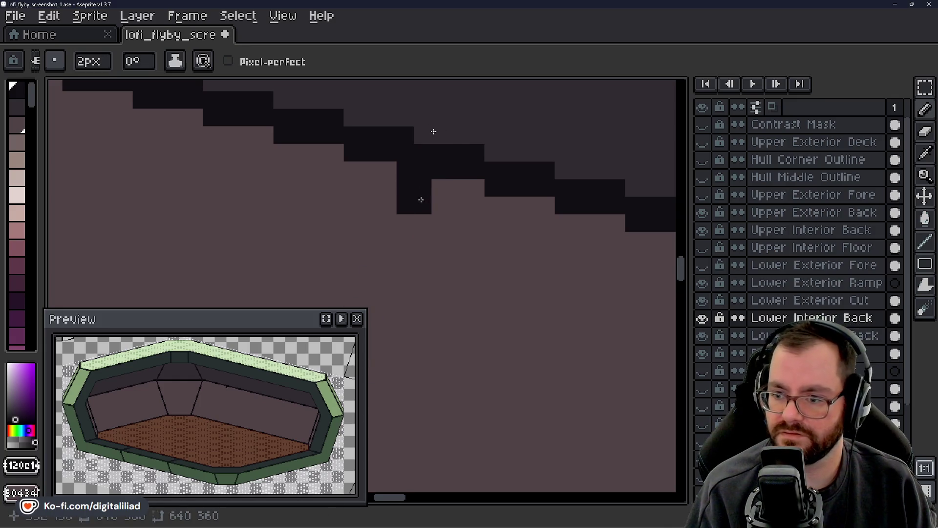
- Step the seam down-left from the top outline in 2px blocks with a side jog
{"action": "left_click", "coordinate": [415, 213]}
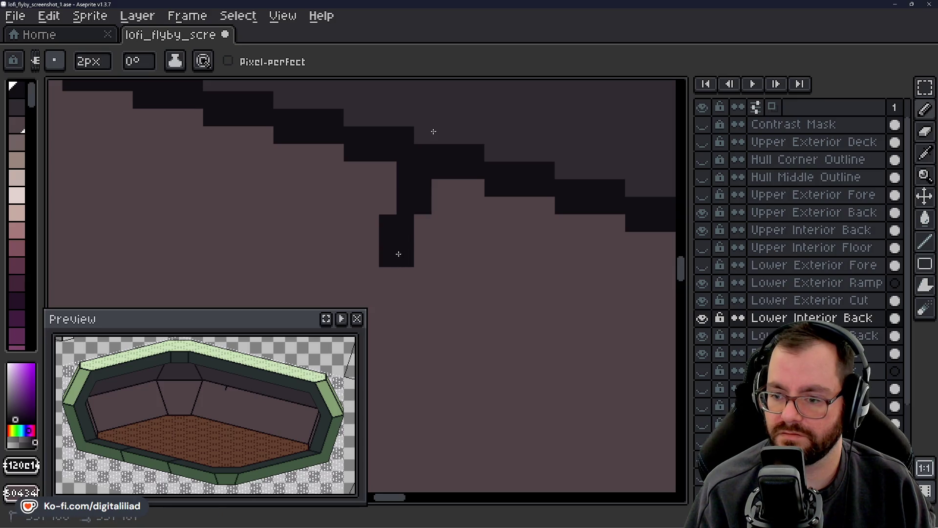
{"action": "left_click", "coordinate": [398, 254]}
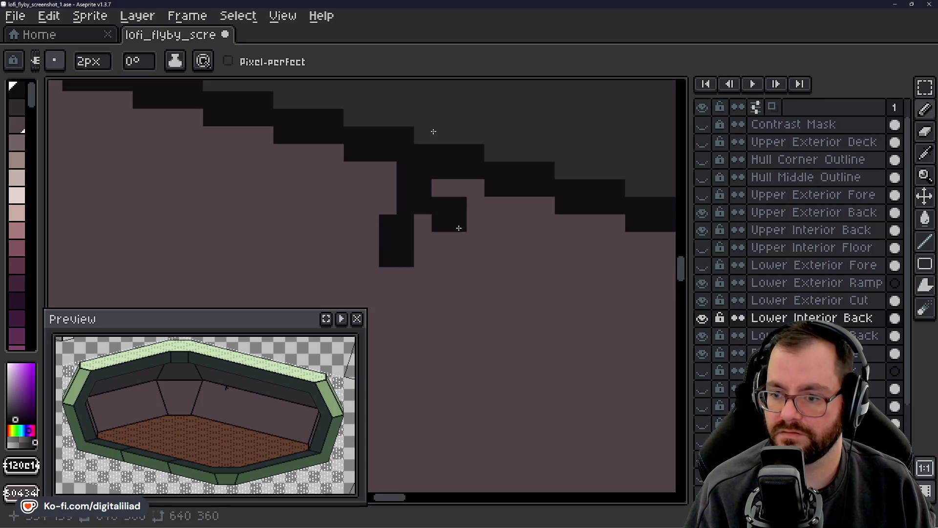
{"action": "left_click", "coordinate": [387, 287]}
{"action": "left_click", "coordinate": [414, 305]}
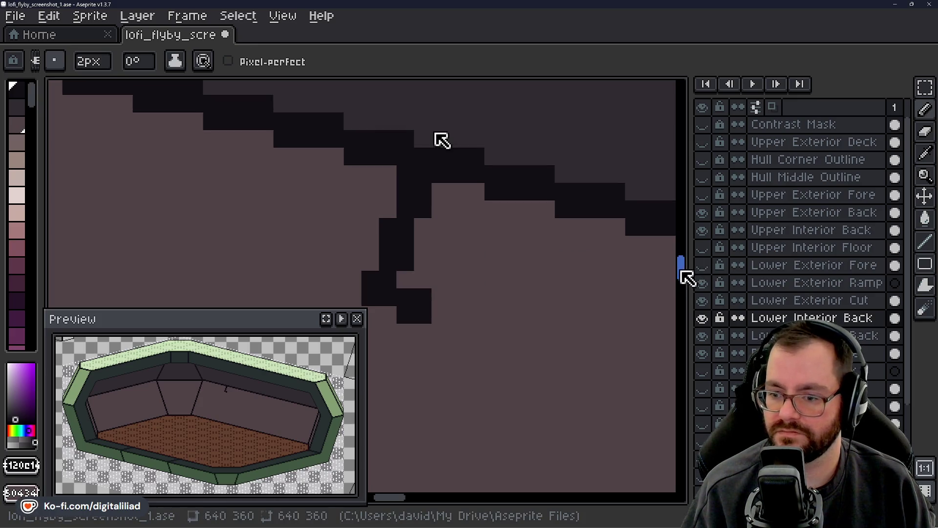
{"action": "left_click_drag", "start_coordinate": [684, 274], "coordinate": [684, 281]}
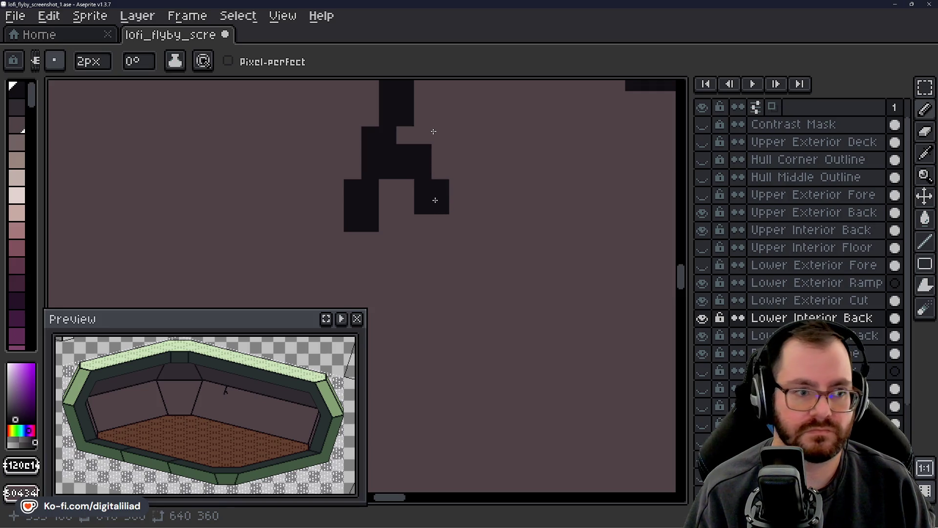
{"action": "mouse_move", "coordinate": [438, 201]}
{"action": "left_mouse_down"}
{"action": "mouse_move", "coordinate": [448, 272]}
{"action": "mouse_move", "coordinate": [522, 171]}
{"action": "left_mouse_up"}
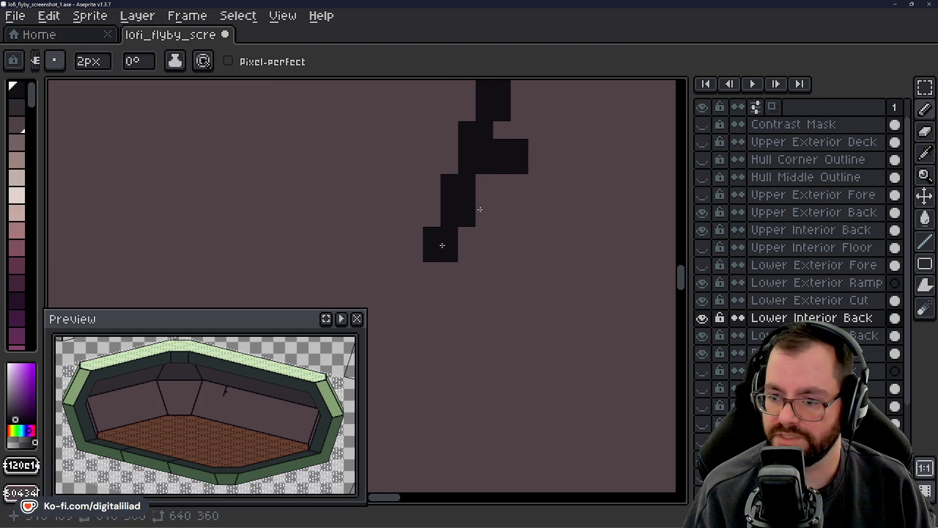
{"action": "mouse_move", "coordinate": [472, 217]}
{"action": "left_mouse_down"}
{"action": "mouse_move", "coordinate": [438, 260]}
{"action": "mouse_move", "coordinate": [470, 212]}
{"action": "left_mouse_up"}
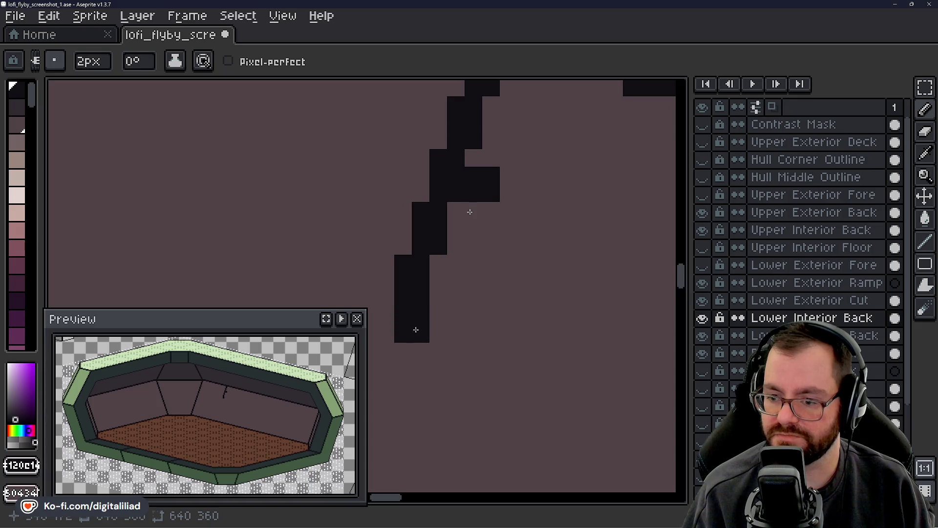
- Add a short solid bottom bar and extend the seam lower with more blocks
{"action": "left_click", "coordinate": [455, 332]}
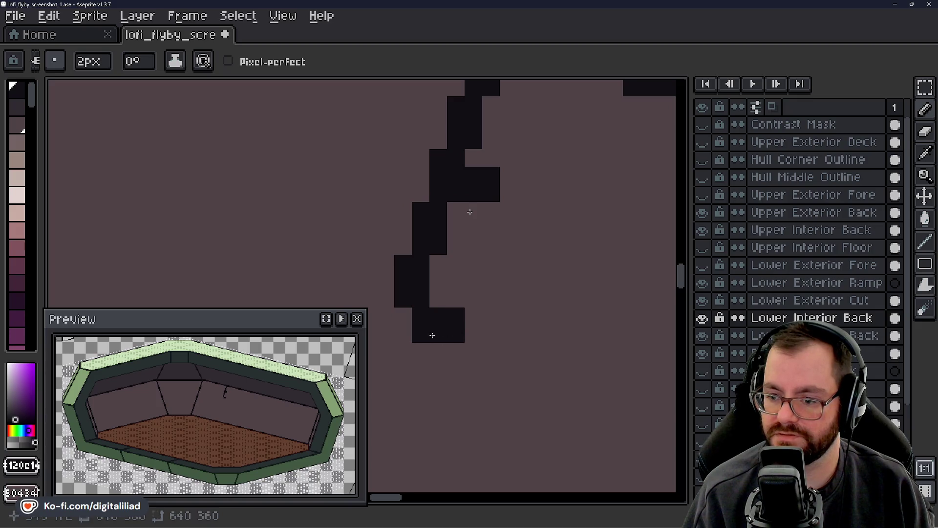
{"action": "left_click", "coordinate": [404, 330]}
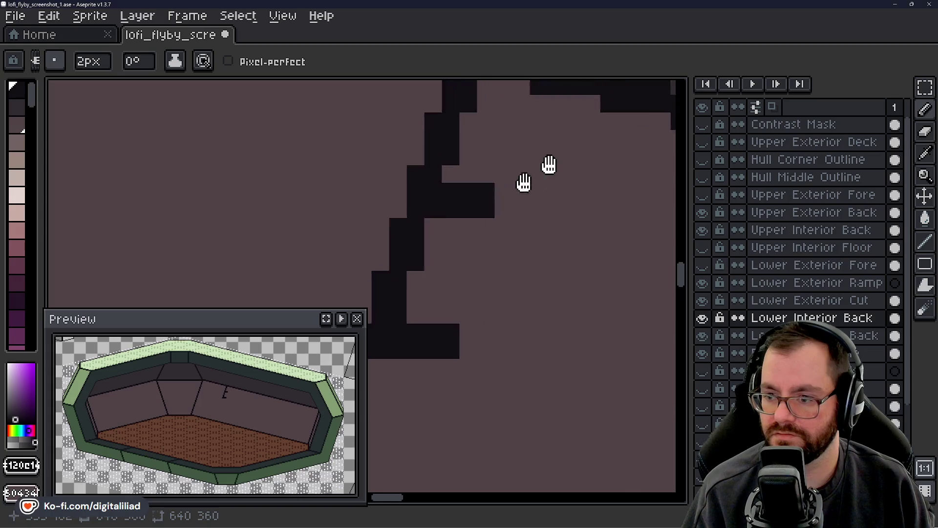
{"action": "left_click_drag", "start_coordinate": [512, 184], "coordinate": [495, 232]}
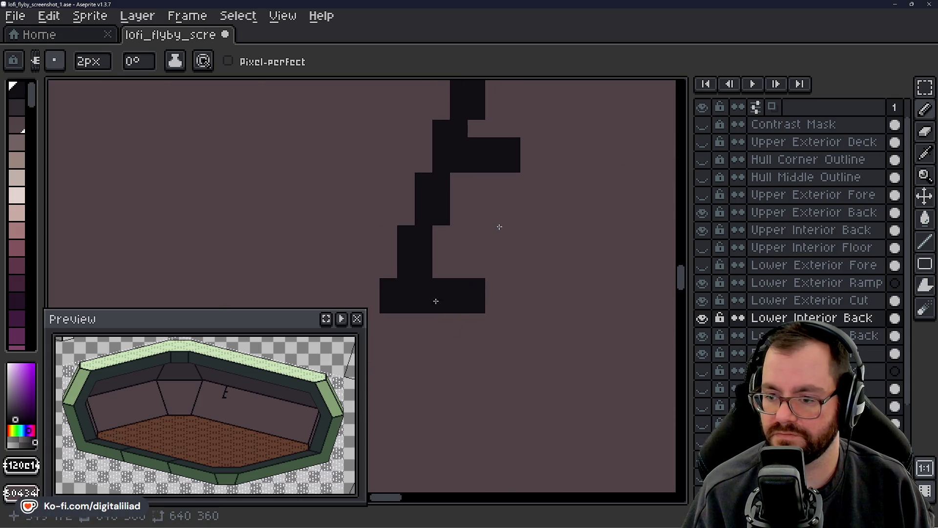
{"action": "left_click_drag", "start_coordinate": [436, 299], "coordinate": [489, 229]}
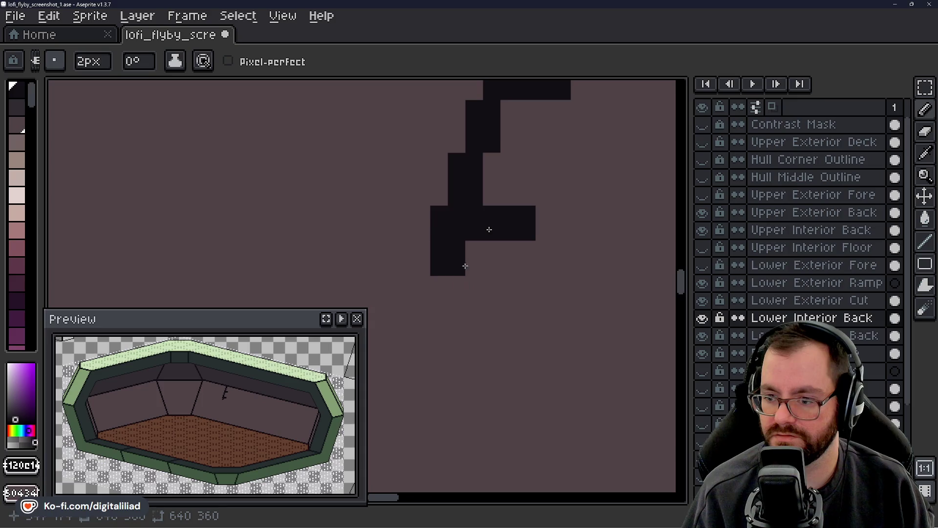
{"action": "left_click", "coordinate": [447, 243]}
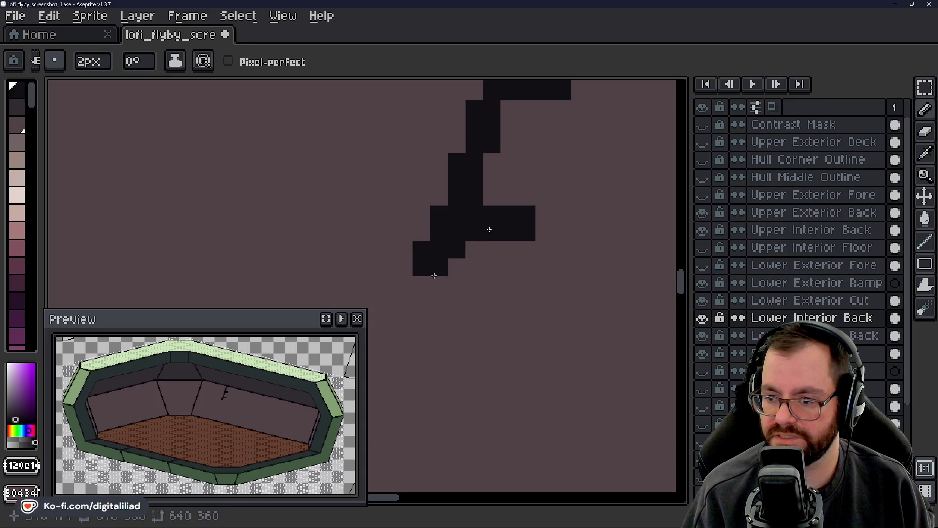
{"action": "left_click", "coordinate": [435, 283]}
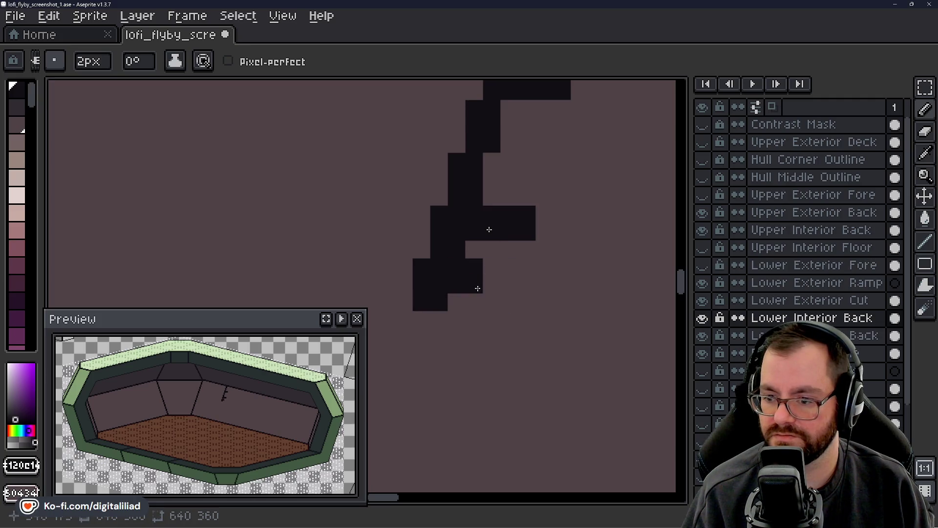
{"action": "left_click", "coordinate": [421, 336]}
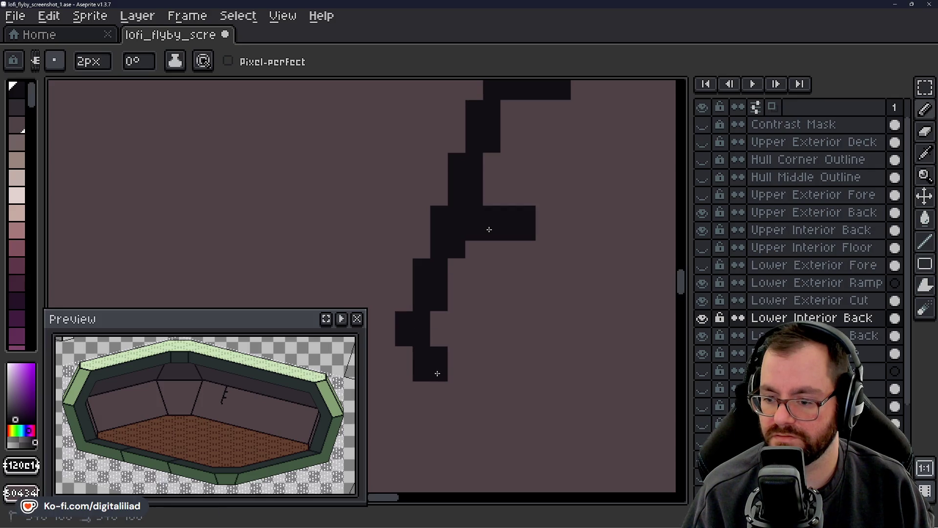
{"action": "left_click", "coordinate": [470, 368]}
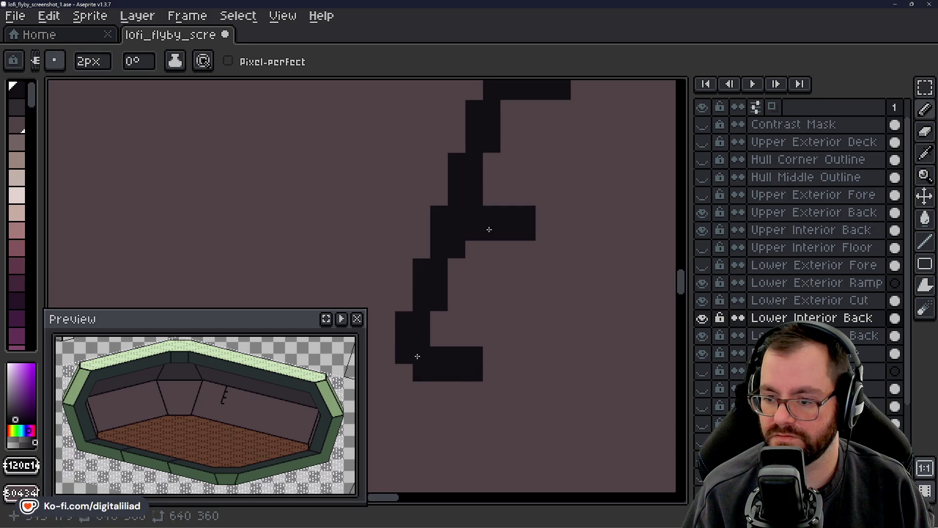
- Continue the stepped seam further down-left across the back wall, block by block
{"action": "left_click_drag", "start_coordinate": [418, 356], "coordinate": [474, 277]}
{"action": "left_click", "coordinate": [464, 292]}
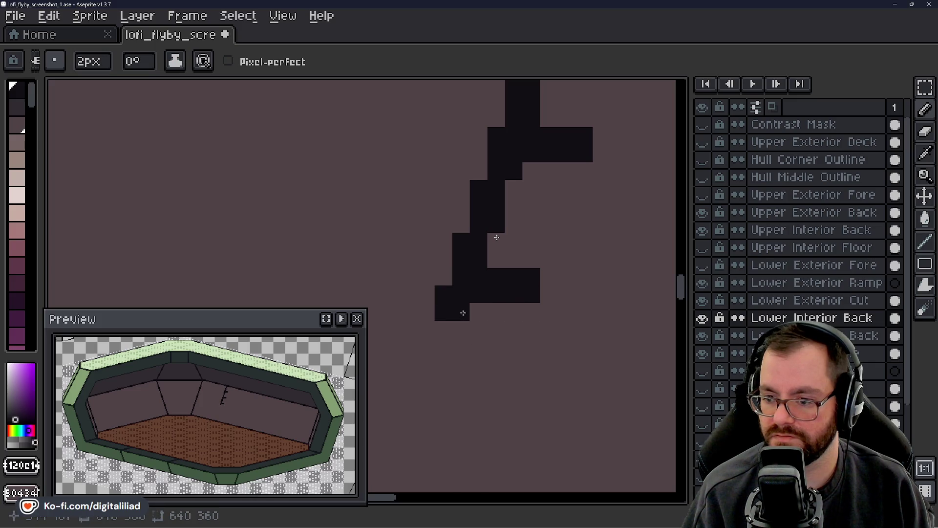
{"action": "left_click", "coordinate": [460, 329]}
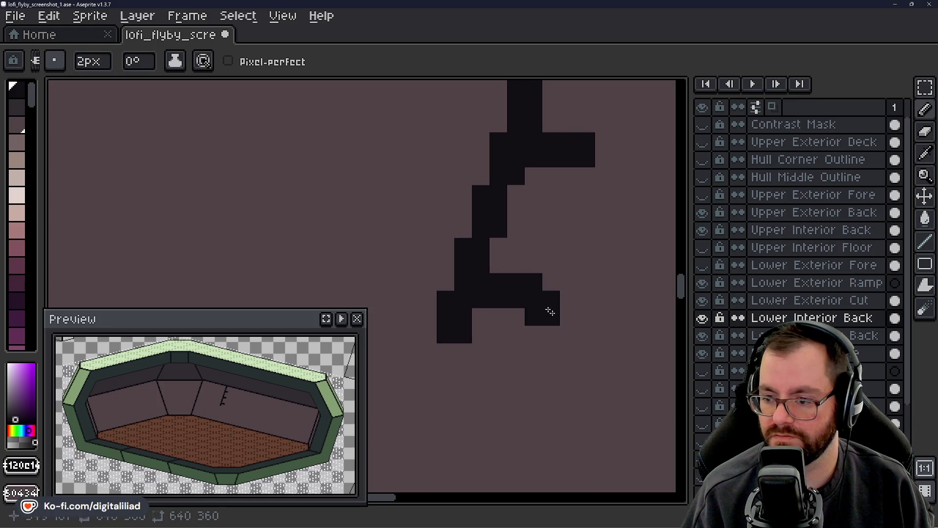
{"action": "mouse_move", "coordinate": [446, 373]}
{"action": "left_mouse_down"}
{"action": "mouse_move", "coordinate": [486, 330]}
{"action": "mouse_move", "coordinate": [487, 276]}
{"action": "left_mouse_up"}
{"action": "left_click", "coordinate": [461, 340]}
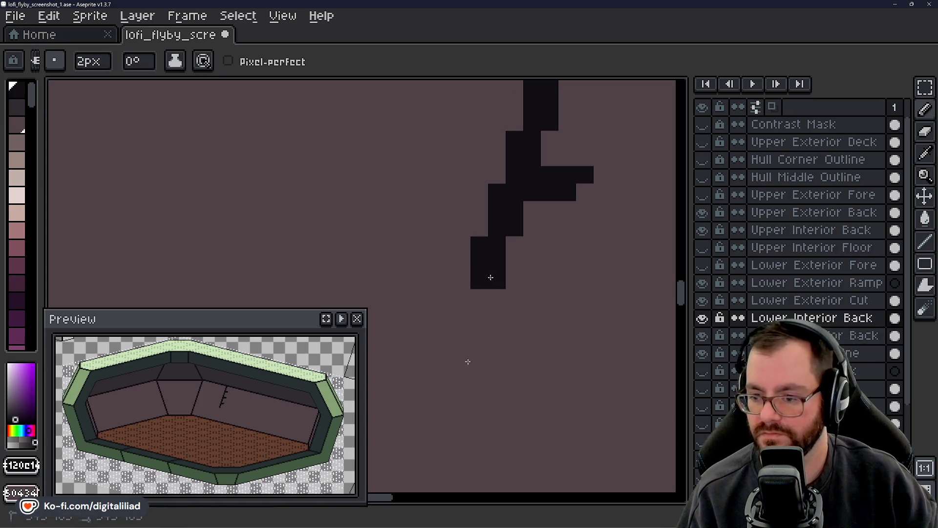
{"action": "left_click", "coordinate": [470, 307]}
{"action": "left_click", "coordinate": [467, 362]}
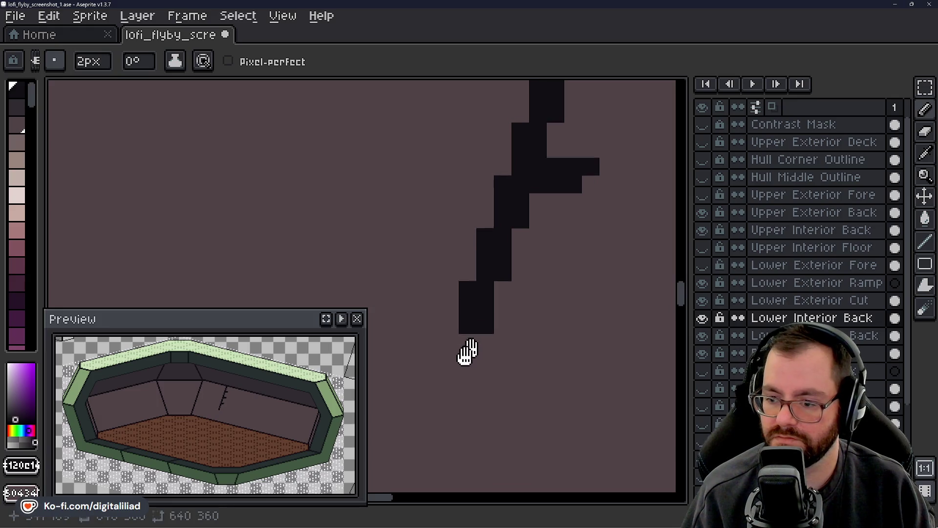
{"action": "left_click_drag", "start_coordinate": [468, 361], "coordinate": [500, 292]}
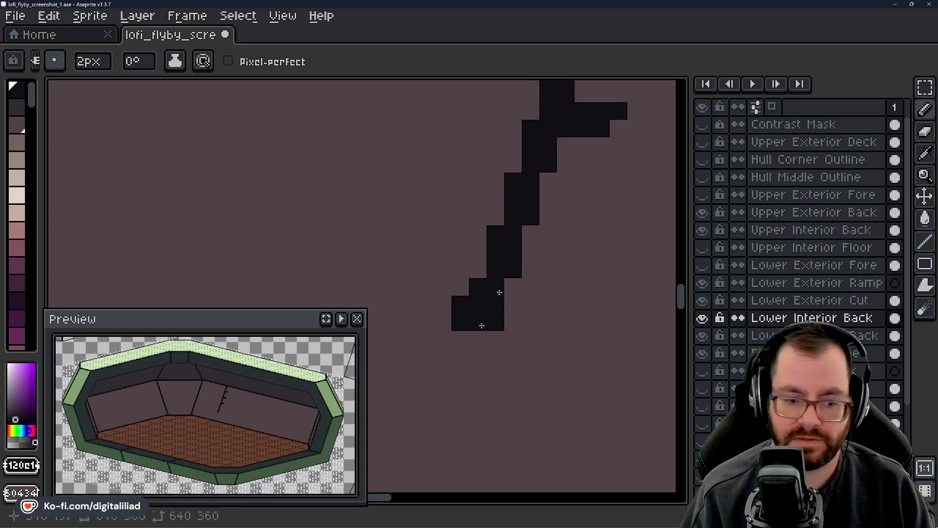
{"action": "mouse_move", "coordinate": [461, 368]}
{"action": "left_mouse_down"}
{"action": "mouse_move", "coordinate": [460, 337]}
{"action": "mouse_move", "coordinate": [471, 342]}
{"action": "left_mouse_up"}
{"action": "left_click_drag", "start_coordinate": [545, 243], "coordinate": [466, 324]}
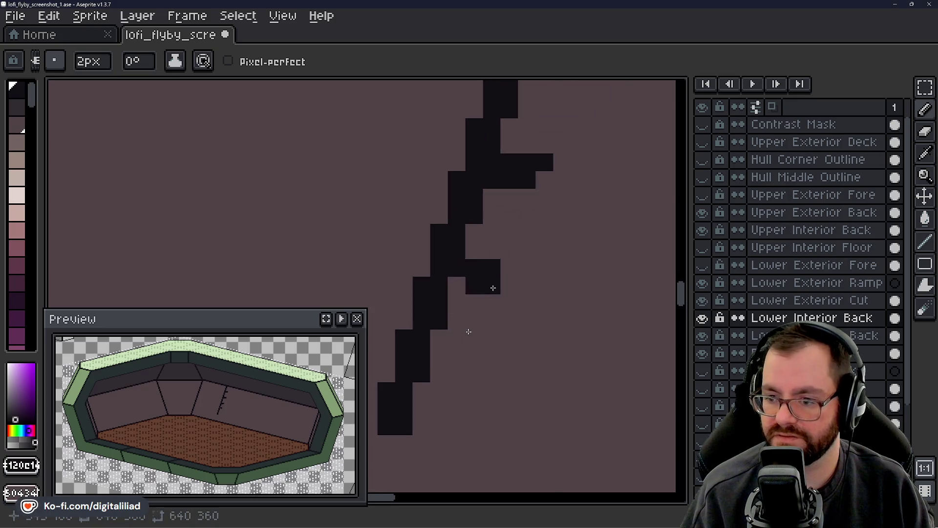
{"action": "mouse_move", "coordinate": [506, 281]}
{"action": "left_mouse_down"}
{"action": "mouse_move", "coordinate": [508, 288]}
{"action": "mouse_move", "coordinate": [527, 253]}
{"action": "left_mouse_up"}
- Add side ticks off the seam, including a bottom tick, undoing a stray notch fill
{"action": "left_click", "coordinate": [480, 282]}
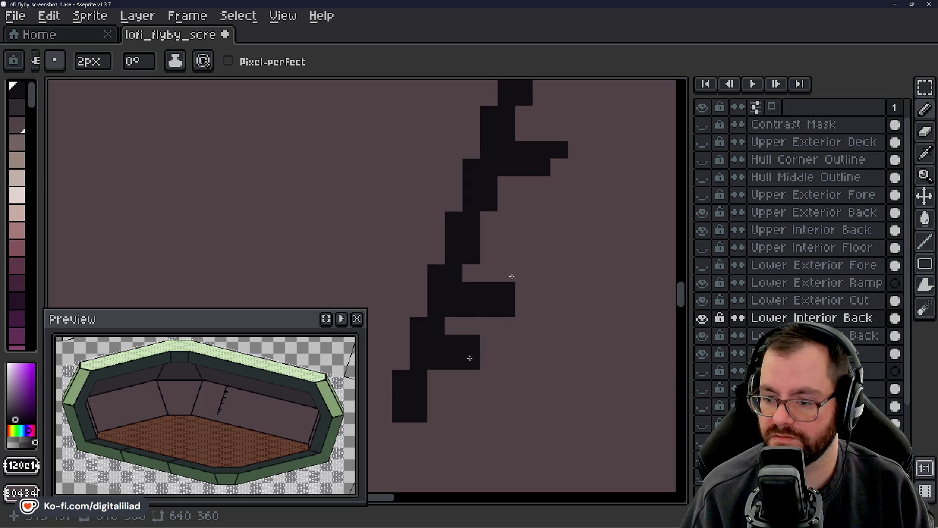
{"action": "left_click_drag", "start_coordinate": [477, 366], "coordinate": [499, 291]}
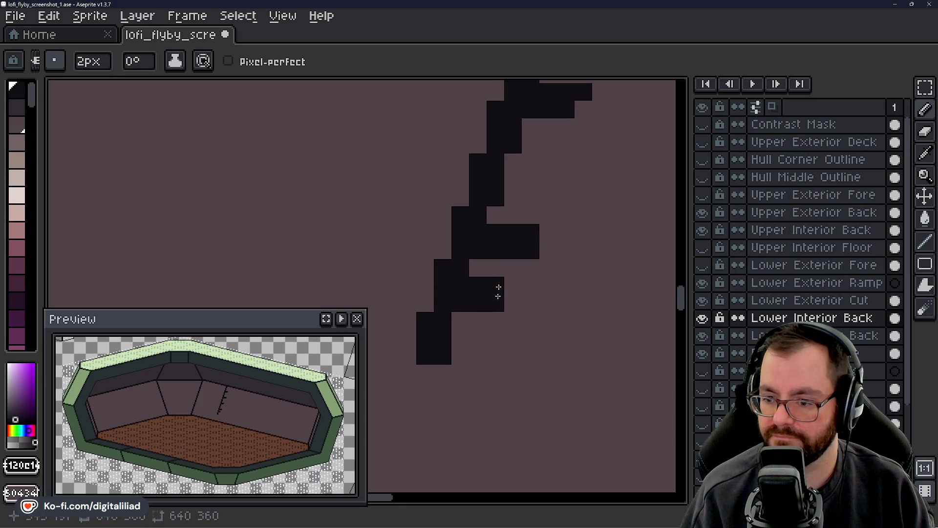
{"action": "left_click_drag", "start_coordinate": [424, 383], "coordinate": [486, 392]}
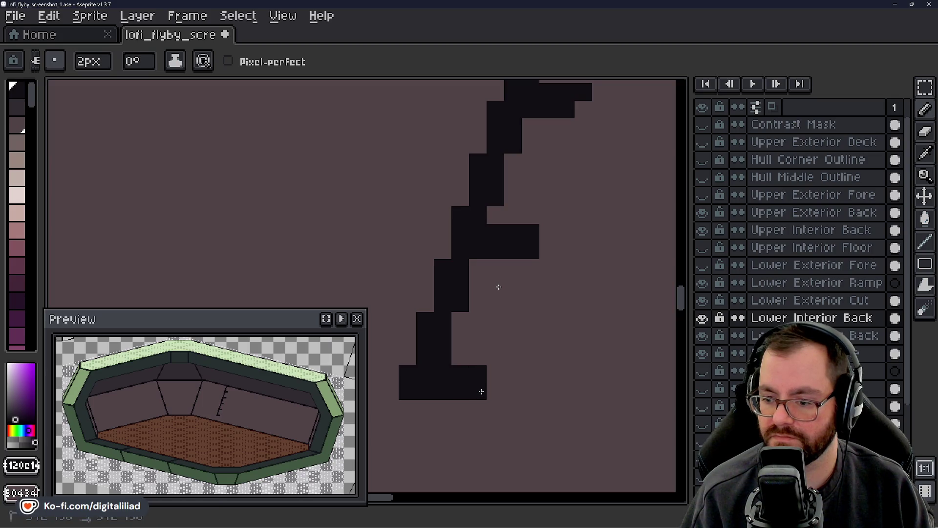
{"action": "left_click", "coordinate": [460, 376]}
{"action": "key", "text": "ctrl+z"}
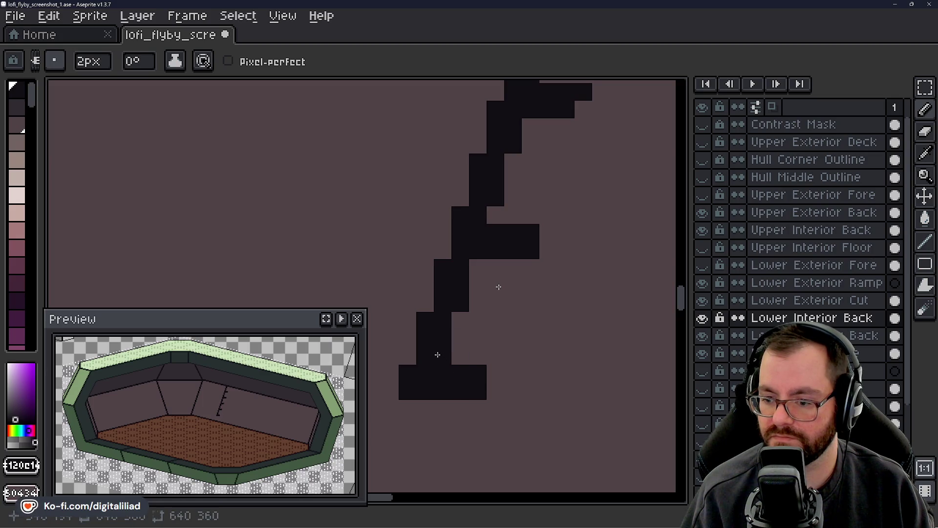
{"action": "scroll", "coordinate": [456, 393], "scroll_direction": "up", "scroll_amount": 3}
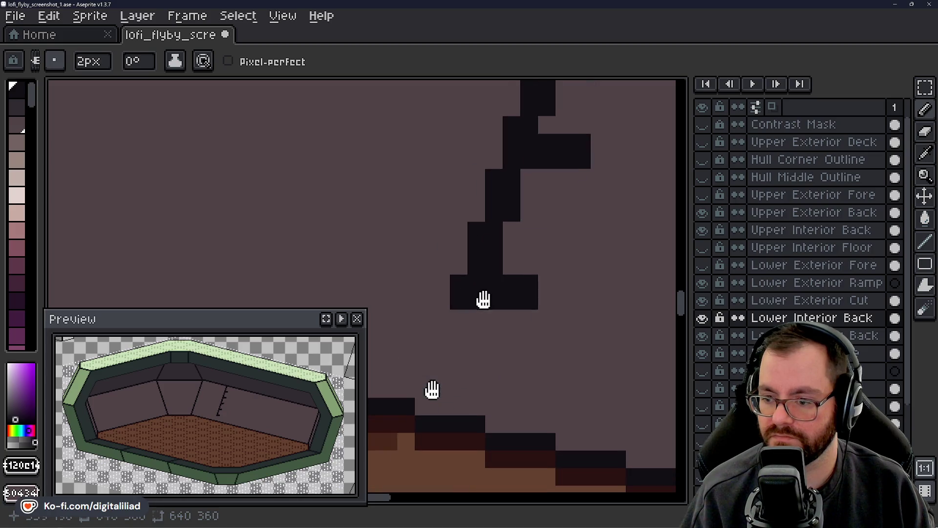
- Extend the seam's last steps down to join the brown floor edge
{"action": "left_click", "coordinate": [476, 317]}
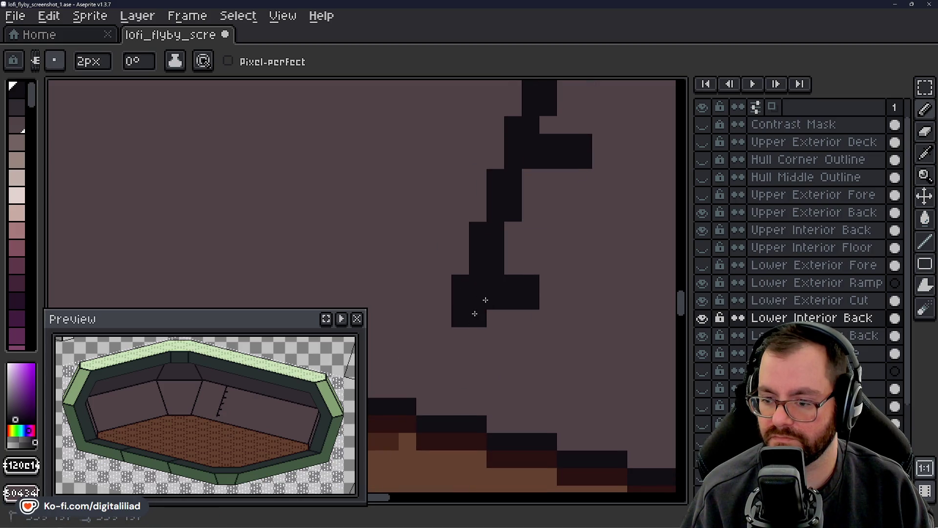
{"action": "left_click", "coordinate": [452, 371]}
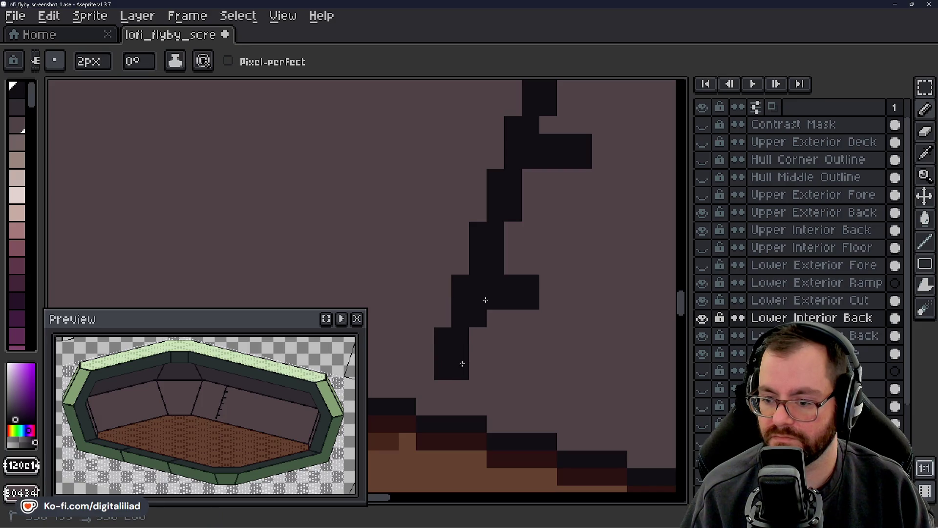
{"action": "left_click", "coordinate": [417, 380]}
{"action": "left_click_drag", "start_coordinate": [427, 392], "coordinate": [468, 354]}
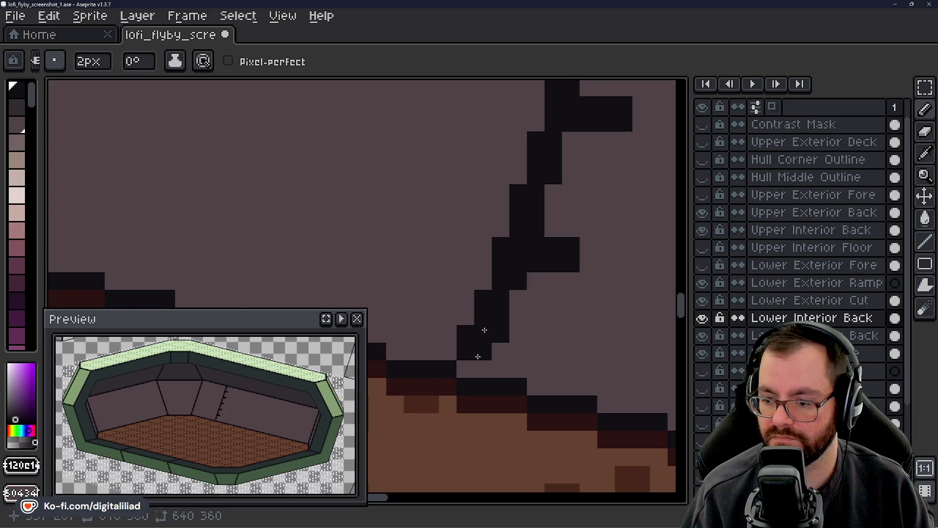
{"action": "left_click", "coordinate": [479, 366]}
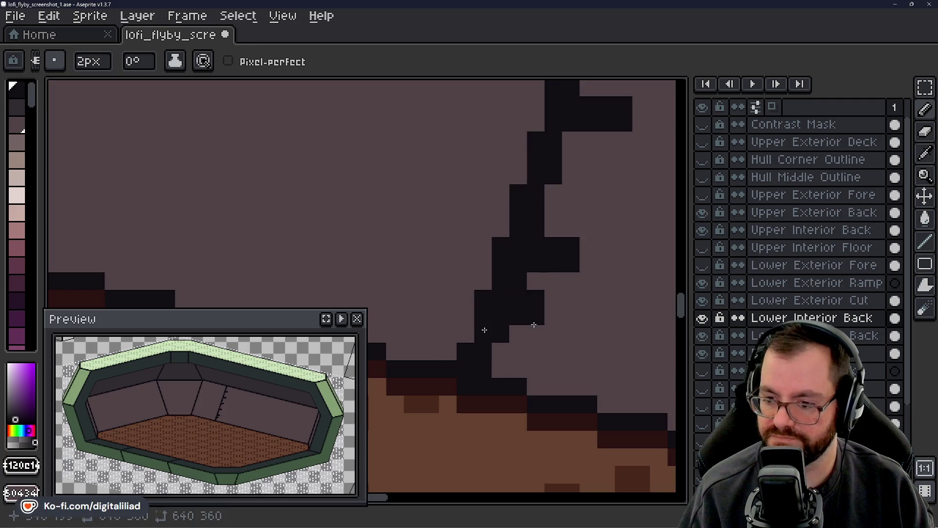
{"action": "scroll", "coordinate": [482, 329], "scroll_direction": "right", "scroll_amount": 3}
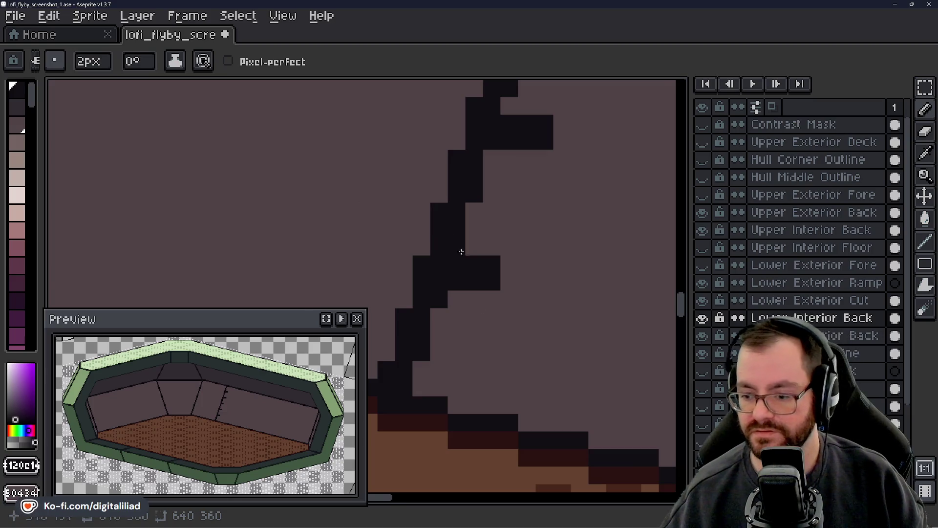
{"action": "scroll", "coordinate": [461, 251], "scroll_direction": "down", "scroll_amount": 4}
{"action": "scroll", "coordinate": [461, 252], "scroll_direction": "down", "scroll_amount": 2}
{"action": "scroll", "coordinate": [461, 252], "scroll_direction": "down", "scroll_amount": 2}
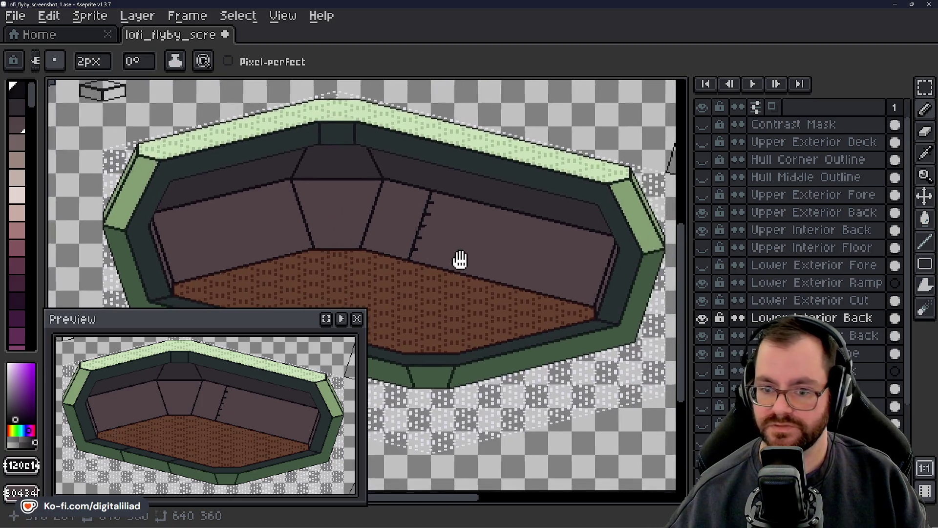
{"action": "left_click_drag", "start_coordinate": [460, 260], "coordinate": [442, 250]}
{"action": "left_click_drag", "start_coordinate": [519, 309], "coordinate": [540, 292]}
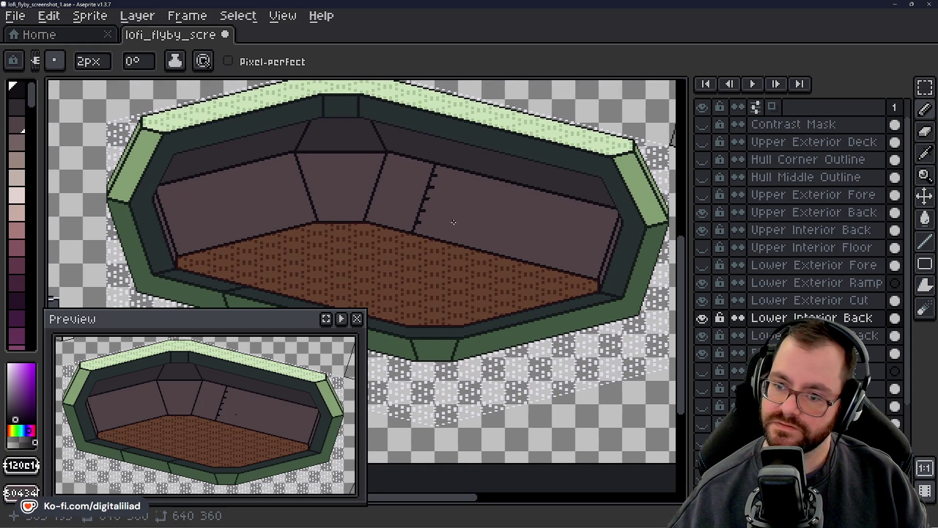
{"action": "scroll", "coordinate": [453, 177], "scroll_direction": "up", "scroll_amount": 2}
{"action": "scroll", "coordinate": [448, 180], "scroll_direction": "up", "scroll_amount": 1}
{"action": "left_click_drag", "start_coordinate": [442, 184], "coordinate": [507, 195]}
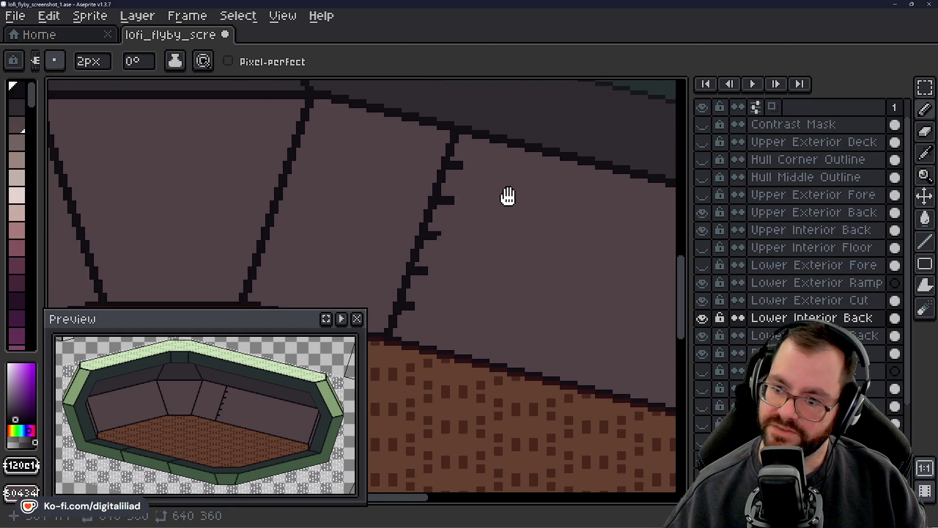
{"action": "scroll", "coordinate": [452, 216], "scroll_direction": "up", "scroll_amount": 2}
{"action": "scroll", "coordinate": [472, 188], "scroll_direction": "up", "scroll_amount": 1}
{"action": "scroll", "coordinate": [471, 111], "scroll_direction": "up", "scroll_amount": 1}
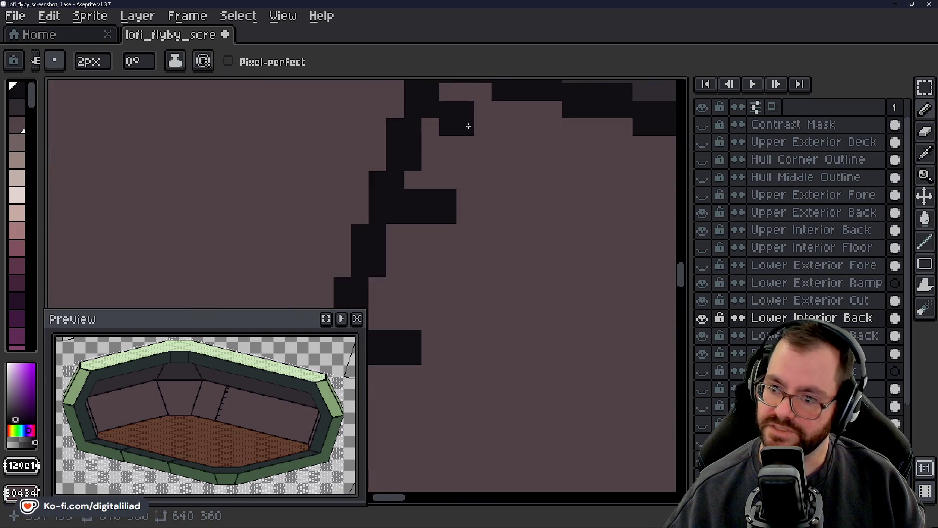
{"action": "left_click_drag", "start_coordinate": [467, 126], "coordinate": [471, 174]}
{"action": "scroll", "coordinate": [477, 278], "scroll_direction": "left", "scroll_amount": 3}
{"action": "scroll", "coordinate": [519, 279], "scroll_direction": "down", "scroll_amount": 2}
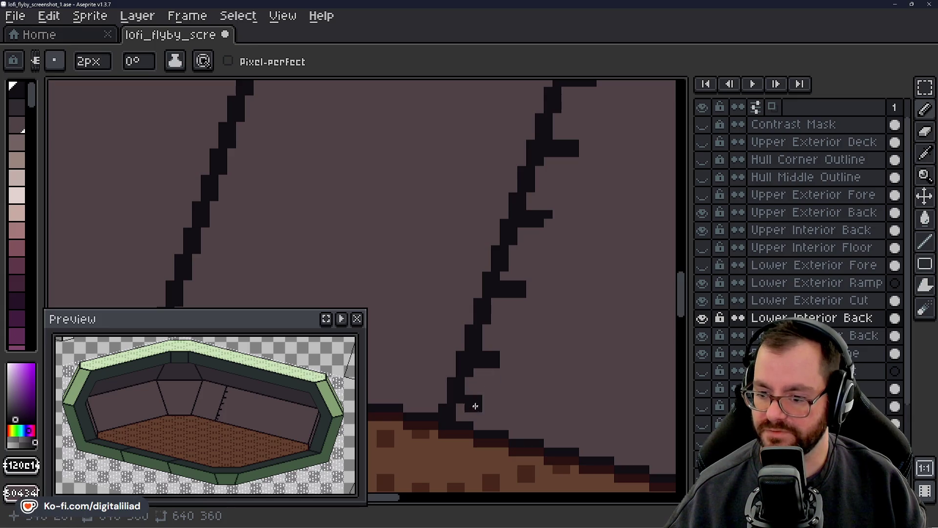
{"action": "scroll", "coordinate": [482, 380], "scroll_direction": "down", "scroll_amount": 3}
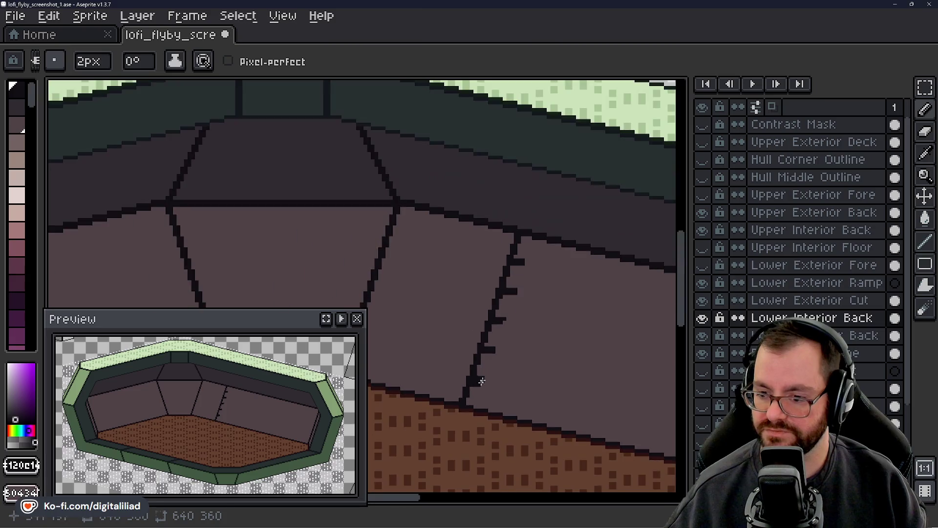
{"action": "scroll", "coordinate": [530, 299], "scroll_direction": "up", "scroll_amount": 1}
{"action": "scroll", "coordinate": [520, 320], "scroll_direction": "down", "scroll_amount": 1}
{"action": "scroll", "coordinate": [519, 321], "scroll_direction": "up", "scroll_amount": 1}
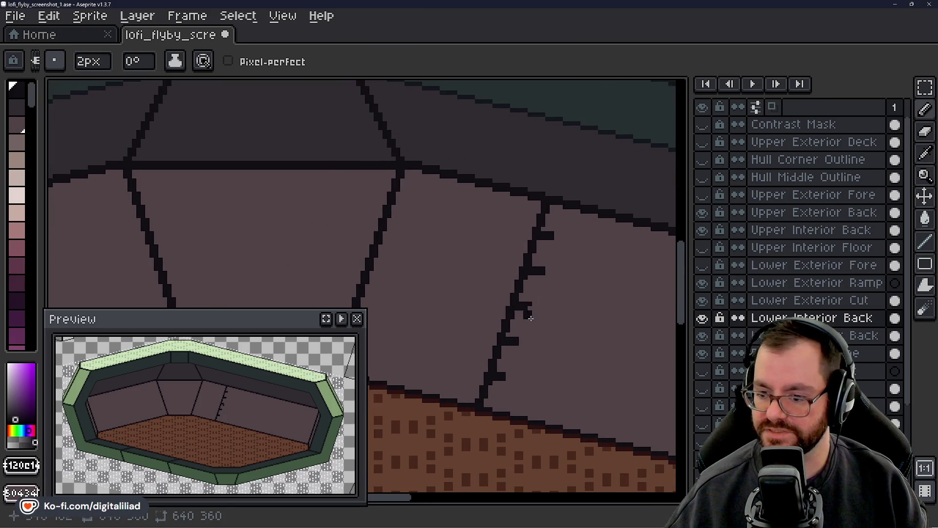
{"action": "scroll", "coordinate": [523, 307], "scroll_direction": "up", "scroll_amount": 1}
{"action": "mouse_move", "coordinate": [484, 360]}
{"action": "left_mouse_down"}
{"action": "mouse_move", "coordinate": [574, 292]}
{"action": "mouse_move", "coordinate": [523, 330]}
{"action": "left_mouse_up"}
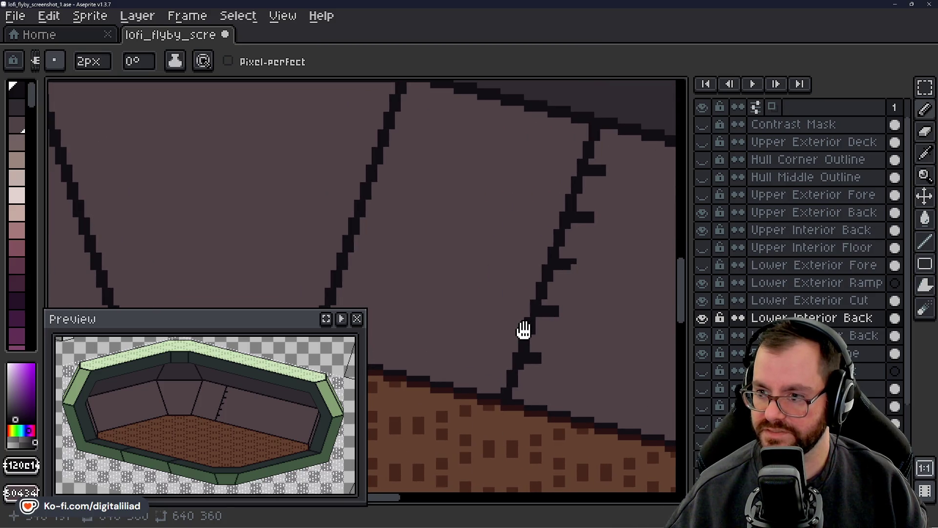
{"action": "left_click_drag", "start_coordinate": [523, 330], "coordinate": [431, 322]}
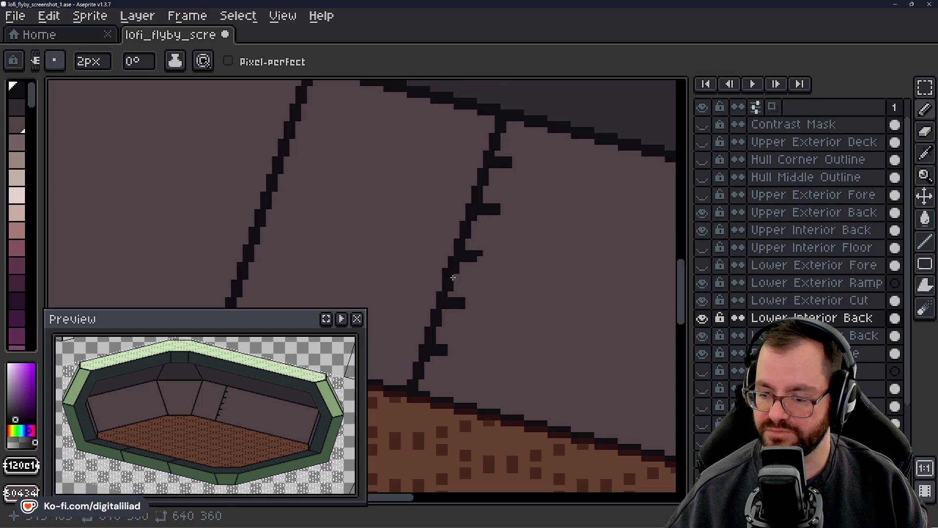
{"action": "mouse_move", "coordinate": [433, 293]}
{"action": "left_mouse_down"}
{"action": "mouse_move", "coordinate": [498, 292]}
{"action": "mouse_move", "coordinate": [496, 344]}
{"action": "left_mouse_up"}
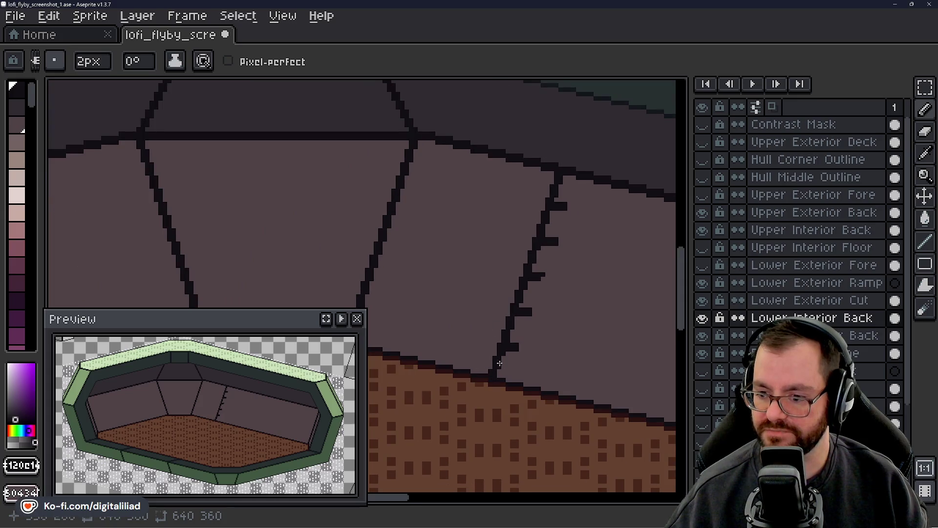
{"action": "scroll", "coordinate": [565, 274], "scroll_direction": "down", "scroll_amount": 1}
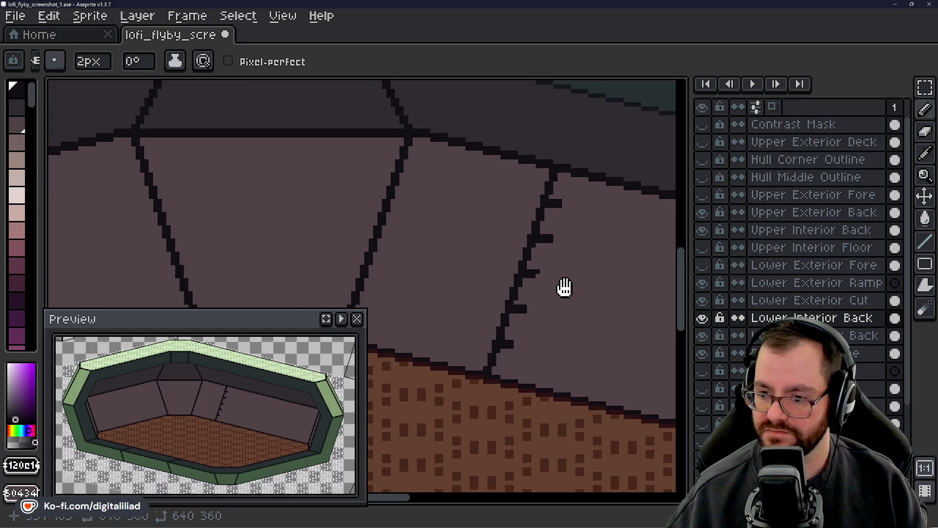
{"action": "scroll", "coordinate": [562, 285], "scroll_direction": "down", "scroll_amount": 2}
{"action": "scroll", "coordinate": [565, 200], "scroll_direction": "down", "scroll_amount": 1}
{"action": "scroll", "coordinate": [537, 260], "scroll_direction": "down", "scroll_amount": 2}
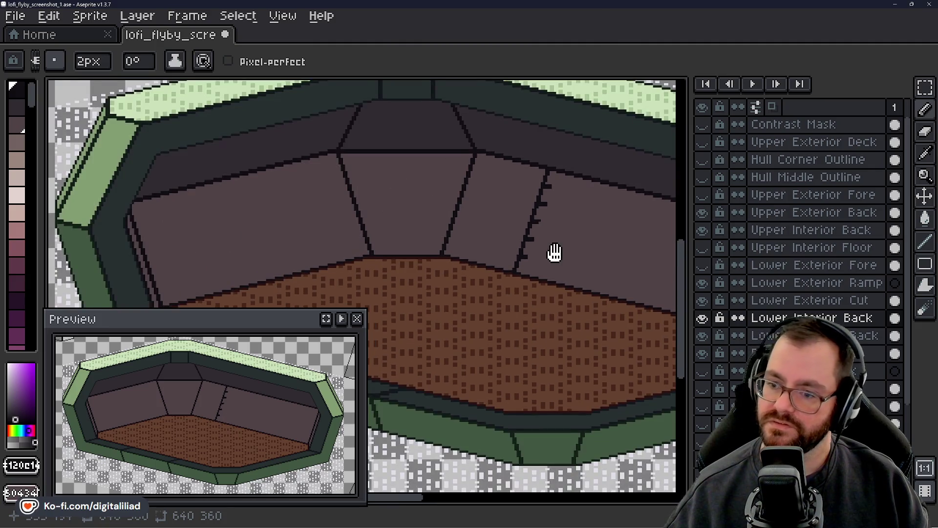
- Darken pixels along the back-wall seam from its lower end up through its upper section
{"action": "scroll", "coordinate": [530, 251], "scroll_direction": "up", "scroll_amount": 1}
{"action": "scroll", "coordinate": [525, 248], "scroll_direction": "up", "scroll_amount": 2}
{"action": "scroll", "coordinate": [525, 247], "scroll_direction": "up", "scroll_amount": 1}
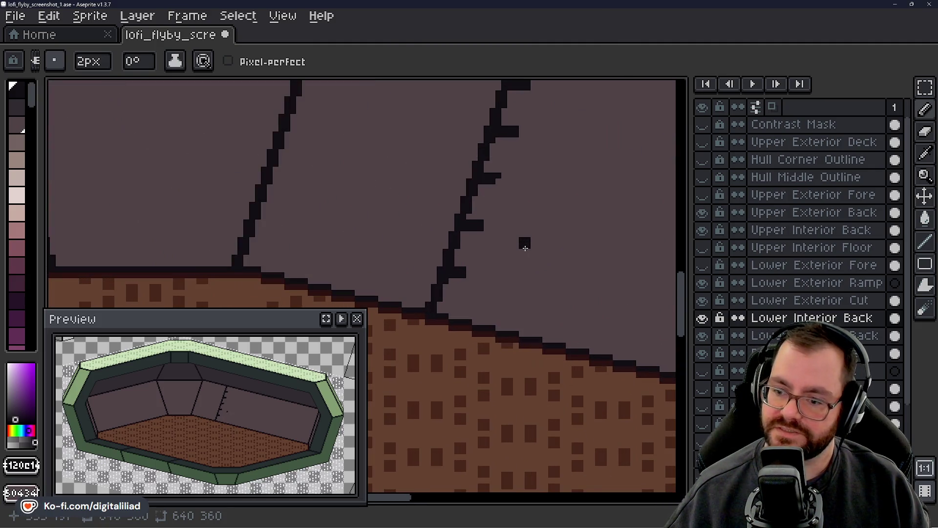
{"action": "scroll", "coordinate": [521, 240], "scroll_direction": "down", "scroll_amount": 1}
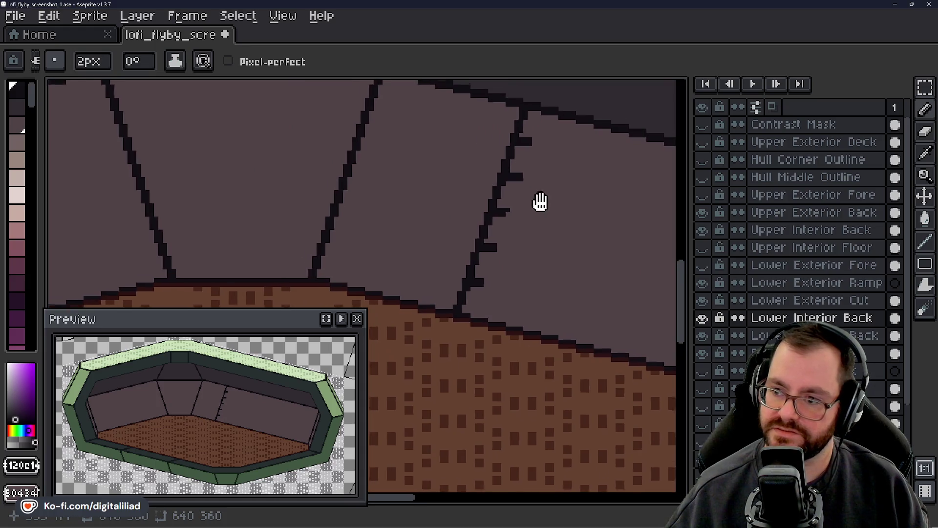
{"action": "left_click_drag", "start_coordinate": [538, 201], "coordinate": [536, 247]}
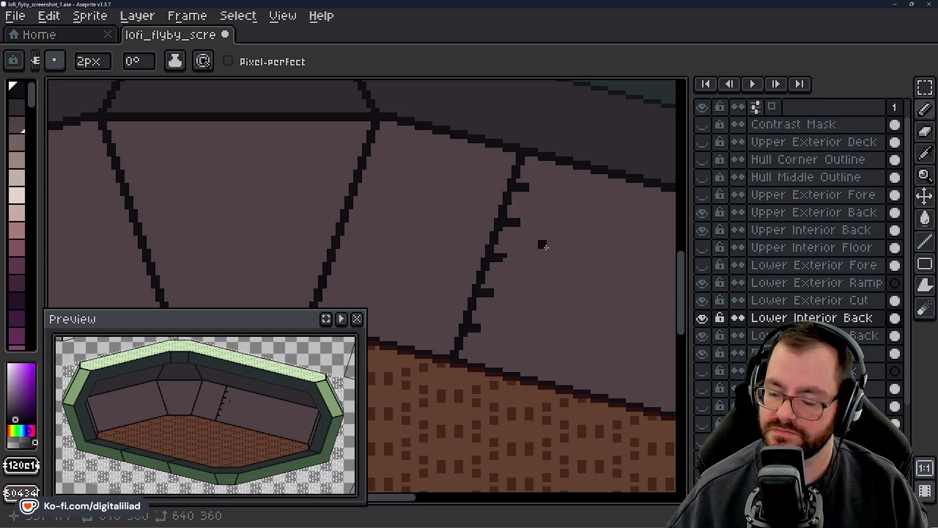
{"action": "scroll", "coordinate": [538, 264], "scroll_direction": "up", "scroll_amount": 1}
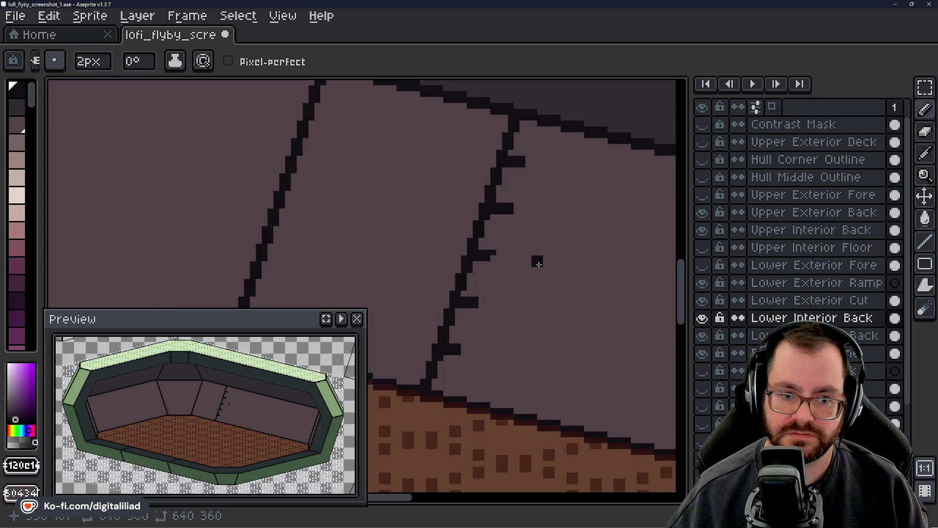
{"action": "scroll", "coordinate": [523, 279], "scroll_direction": "down", "scroll_amount": 1}
{"action": "scroll", "coordinate": [496, 276], "scroll_direction": "up", "scroll_amount": 1}
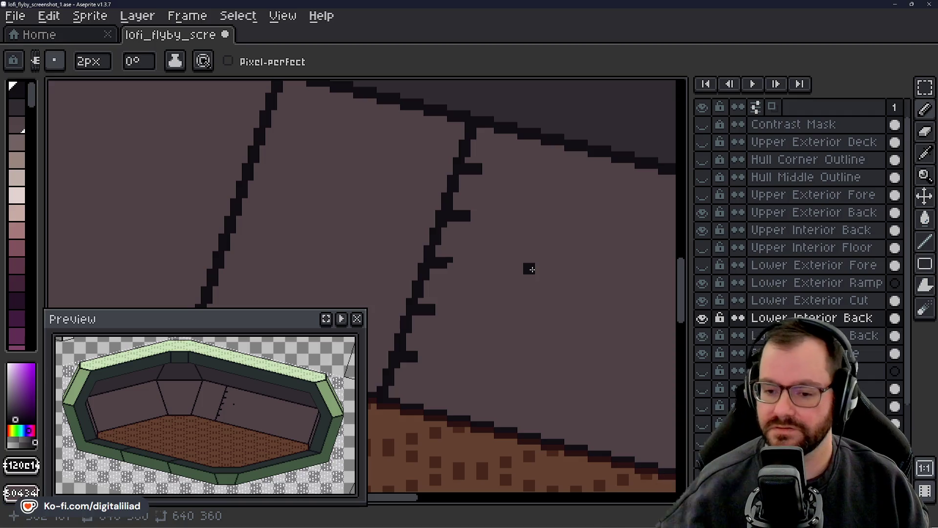
{"action": "left_click_drag", "start_coordinate": [493, 272], "coordinate": [530, 279]}
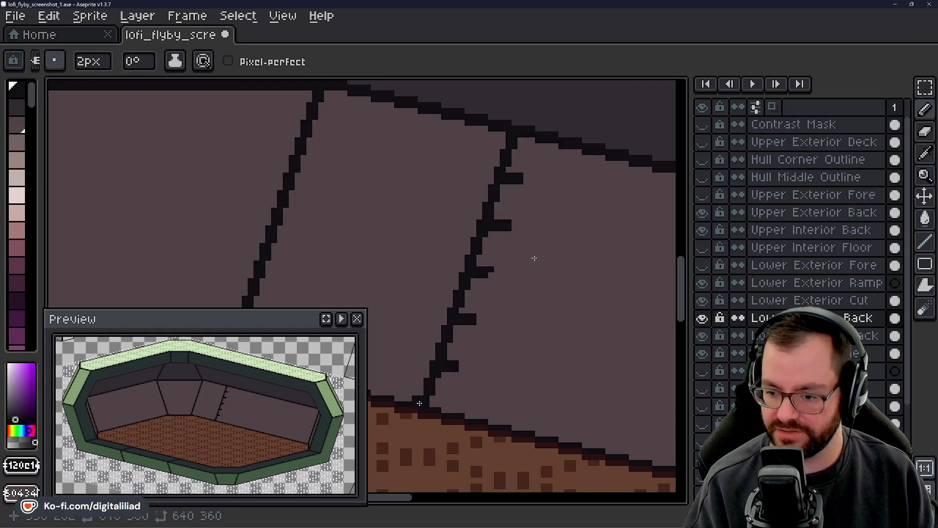
{"action": "left_click_drag", "start_coordinate": [431, 399], "coordinate": [442, 388]}
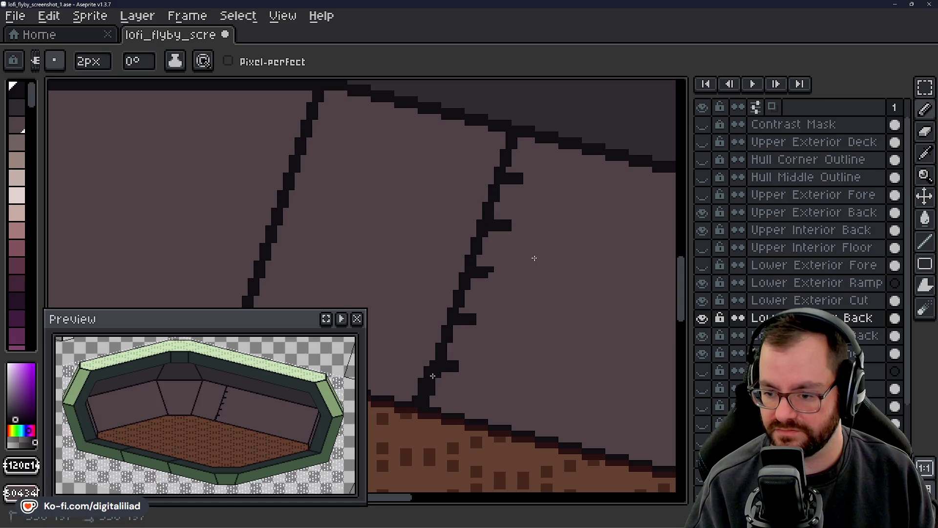
{"action": "left_click_drag", "start_coordinate": [439, 355], "coordinate": [461, 281]}
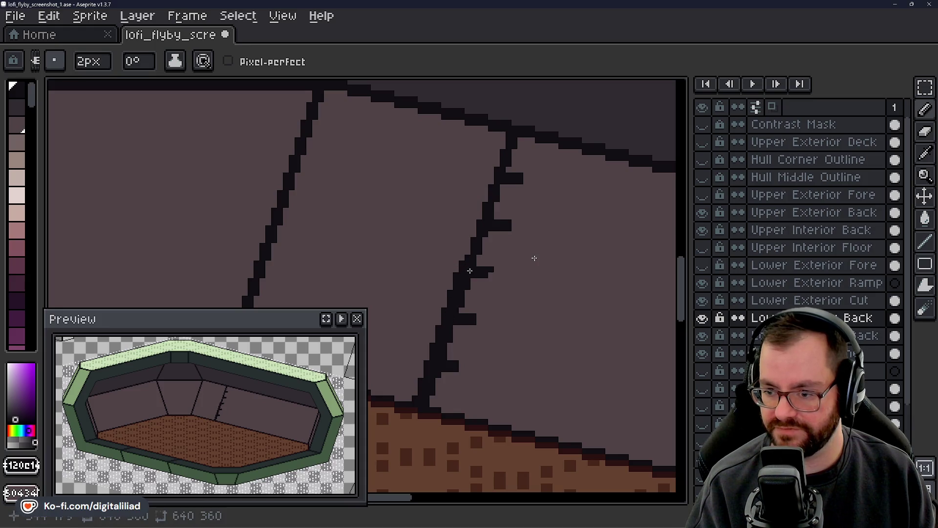
{"action": "mouse_move", "coordinate": [461, 281]}
{"action": "left_mouse_down"}
{"action": "mouse_move", "coordinate": [512, 170]}
{"action": "mouse_move", "coordinate": [503, 159]}
{"action": "mouse_move", "coordinate": [508, 199]}
{"action": "left_mouse_up"}
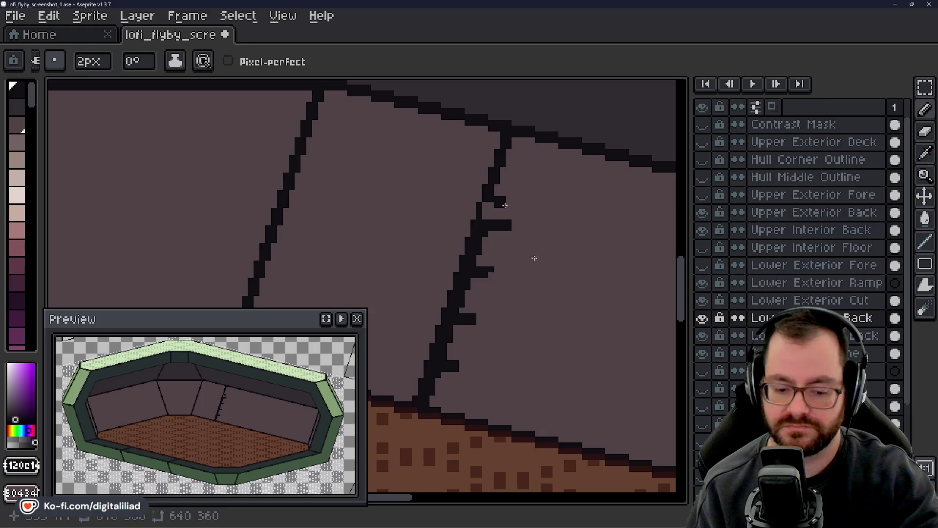
- Paint over a stray tick stub on the seam with the wall colour
{"action": "left_click_drag", "start_coordinate": [498, 227], "coordinate": [494, 228]}
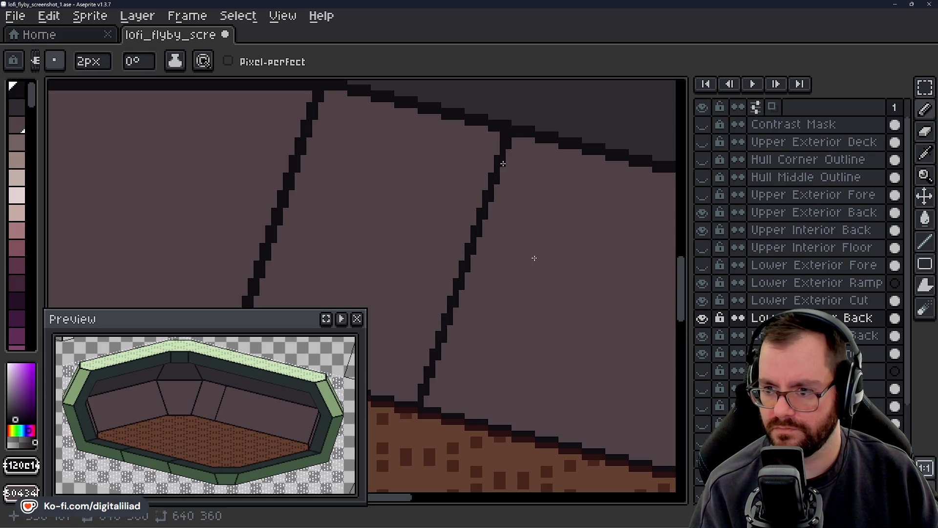
{"action": "key", "text": "l"}
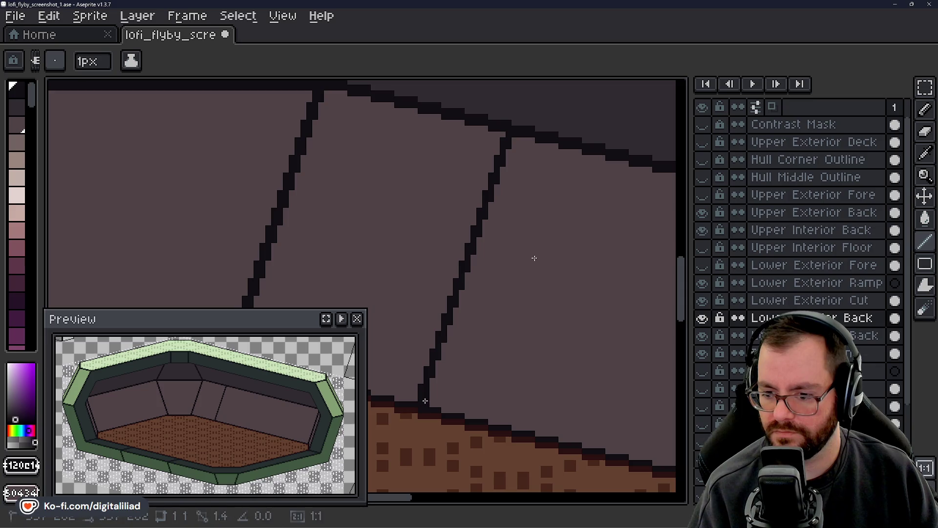
- Even out the seam's stepping with single-pixel additions, undoing one stray block
{"action": "left_click", "coordinate": [925, 109]}
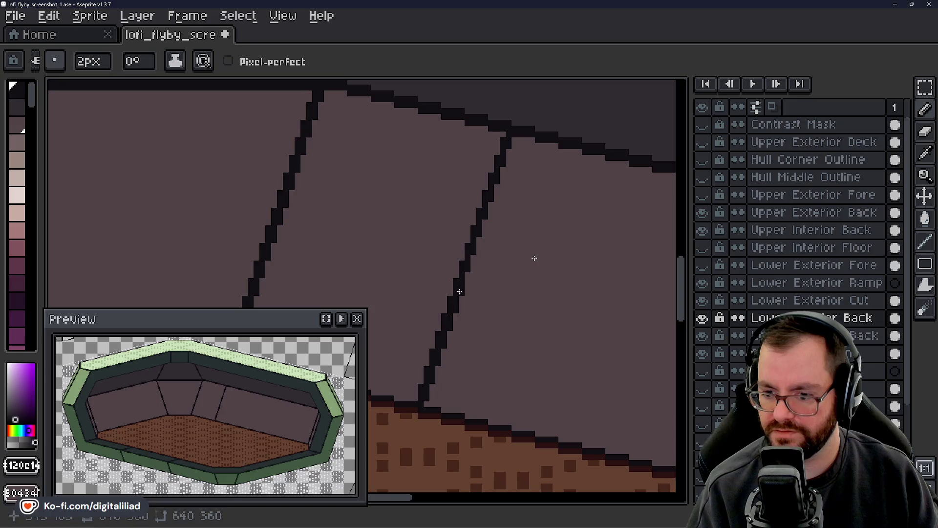
{"action": "left_click", "coordinate": [472, 260]}
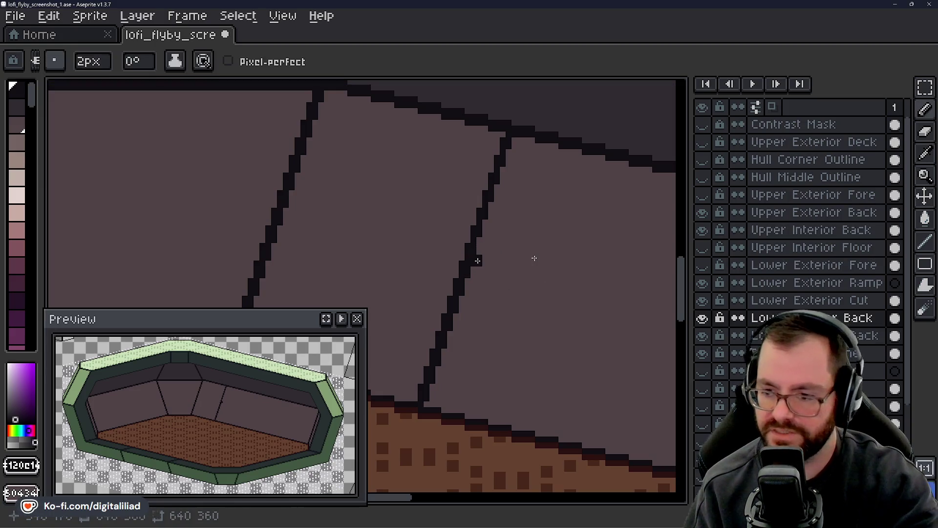
{"action": "left_click", "coordinate": [471, 214]}
{"action": "key", "text": "ctrl+z"}
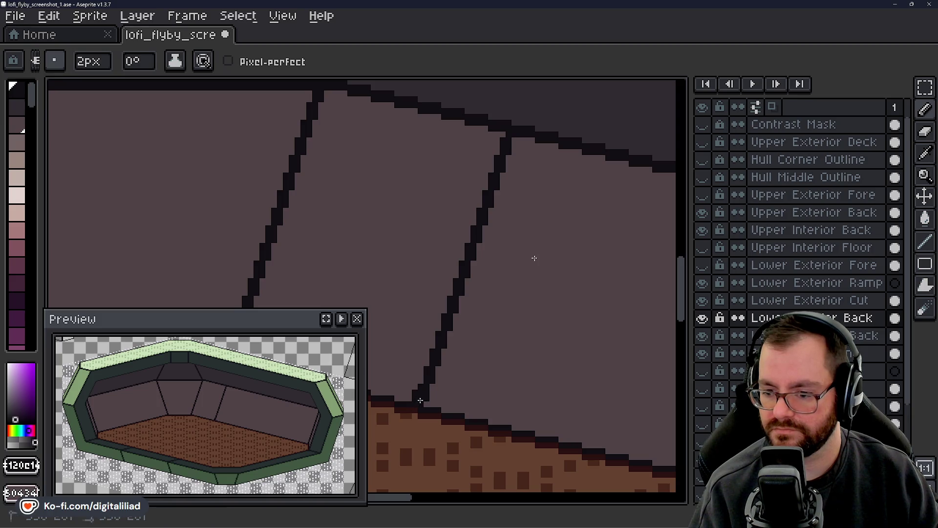
{"action": "key", "text": "v"}
{"action": "key", "text": "b"}
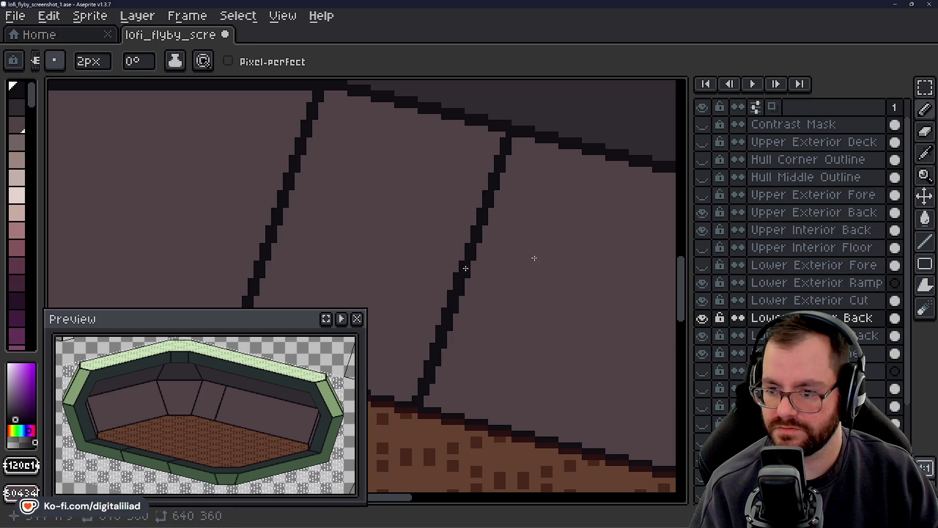
{"action": "left_click_drag", "start_coordinate": [467, 262], "coordinate": [473, 246]}
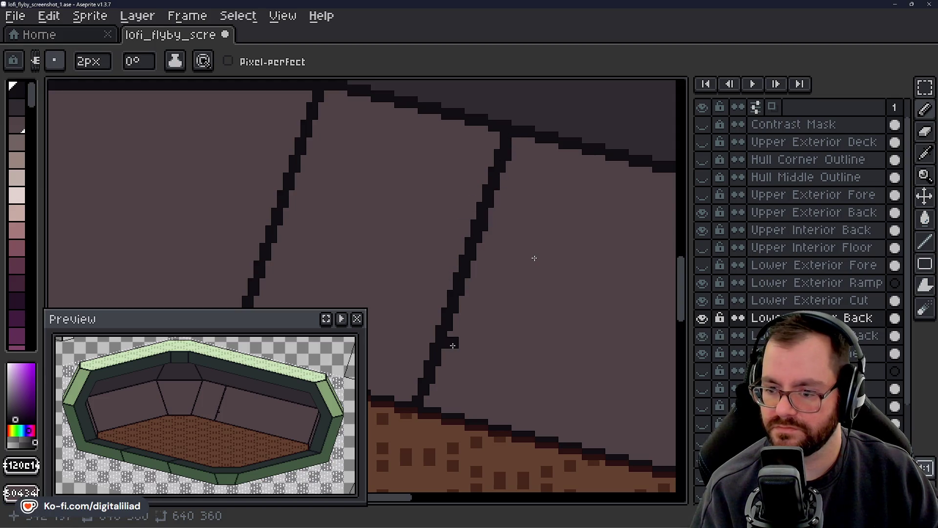
{"action": "key", "text": "v"}
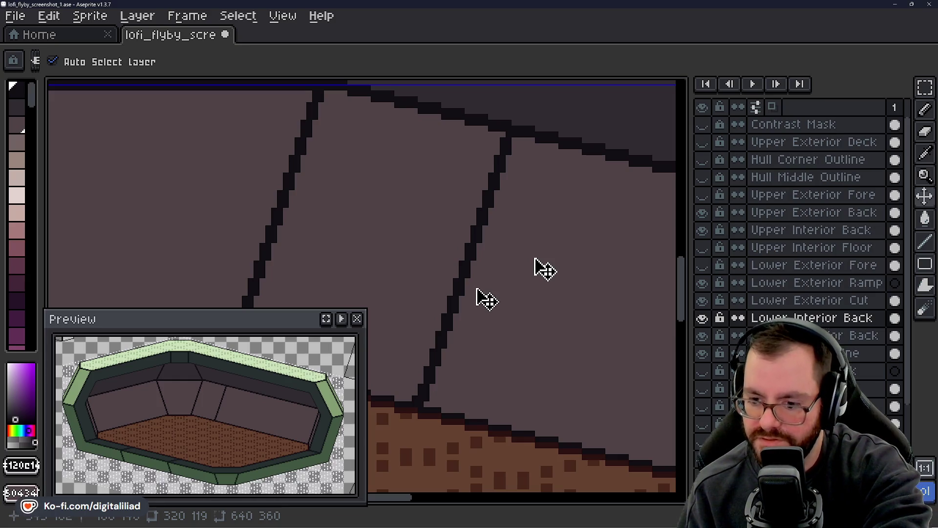
- Save the hull file, then zoom out and back in to review the four wall panels
{"action": "key", "text": "b"}
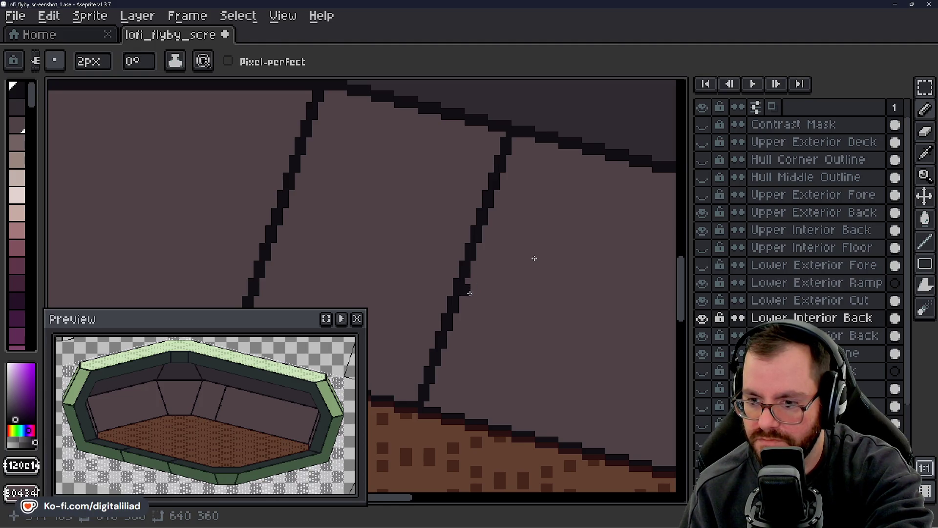
{"action": "key", "text": "ctrl+s"}
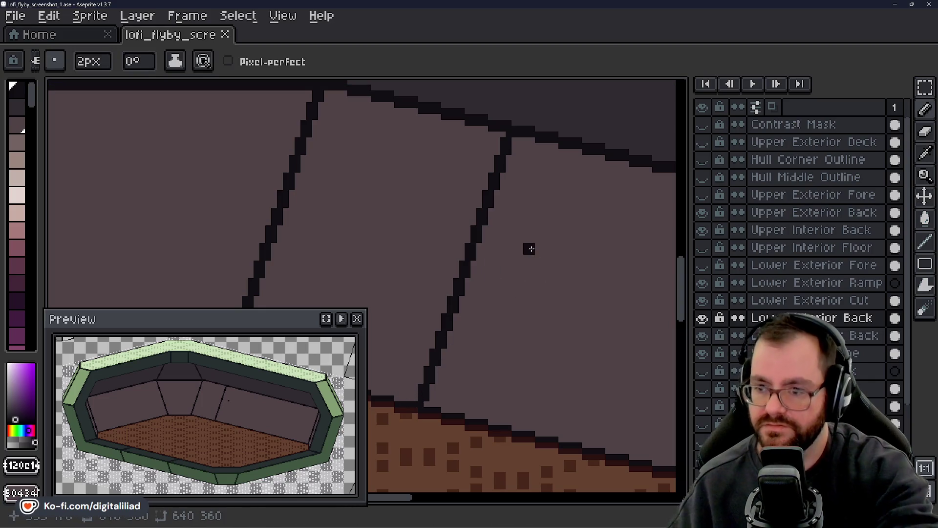
{"action": "scroll", "coordinate": [413, 281], "scroll_direction": "down", "scroll_amount": 2}
{"action": "scroll", "coordinate": [461, 230], "scroll_direction": "down", "scroll_amount": 2}
{"action": "scroll", "coordinate": [523, 236], "scroll_direction": "down", "scroll_amount": 1}
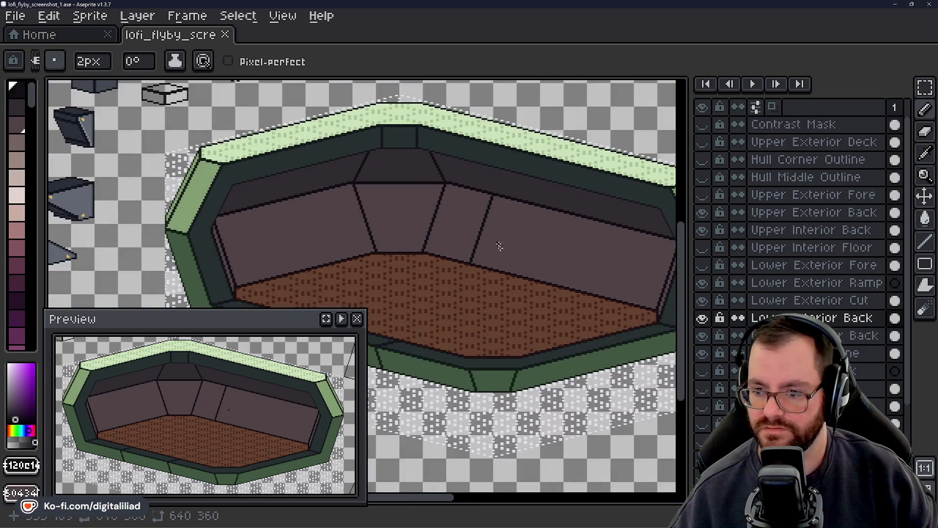
{"action": "scroll", "coordinate": [508, 264], "scroll_direction": "up", "scroll_amount": 1}
{"action": "scroll", "coordinate": [489, 205], "scroll_direction": "up", "scroll_amount": 2}
{"action": "scroll", "coordinate": [454, 244], "scroll_direction": "up", "scroll_amount": 2}
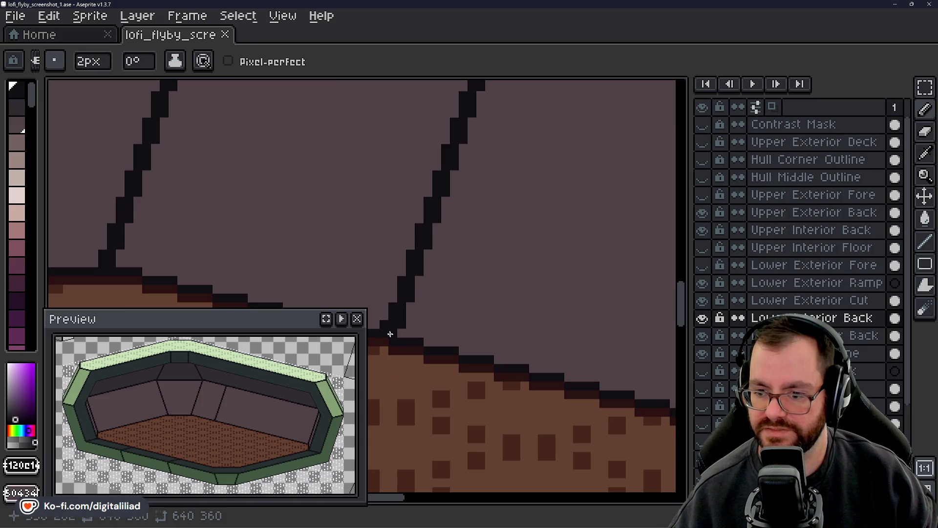
{"action": "scroll", "coordinate": [485, 293], "scroll_direction": "down", "scroll_amount": 1}
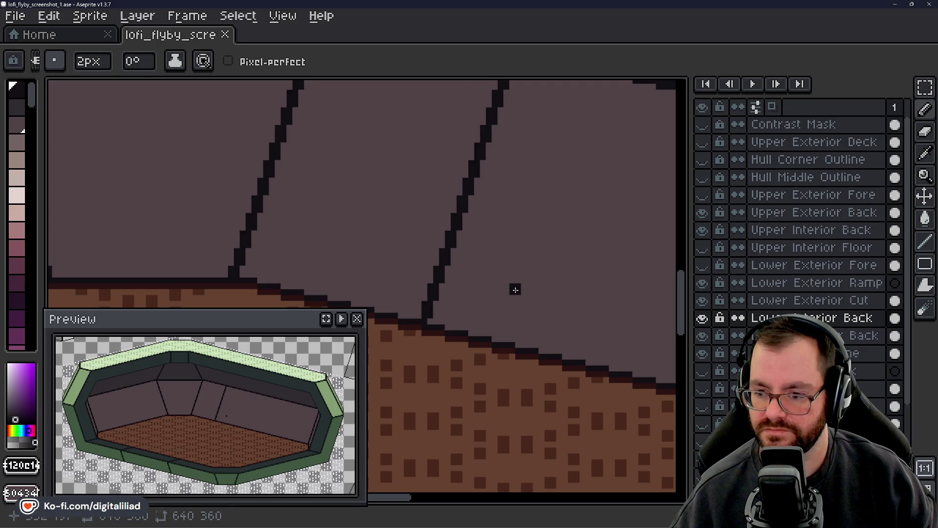
{"action": "scroll", "coordinate": [456, 308], "scroll_direction": "down", "scroll_amount": 1}
{"action": "scroll", "coordinate": [450, 308], "scroll_direction": "down", "scroll_amount": 2}
- Add pixel blocks to the upper steps of the back-wall seam
{"action": "scroll", "coordinate": [477, 247], "scroll_direction": "down", "scroll_amount": 1}
{"action": "scroll", "coordinate": [473, 244], "scroll_direction": "up", "scroll_amount": 1}
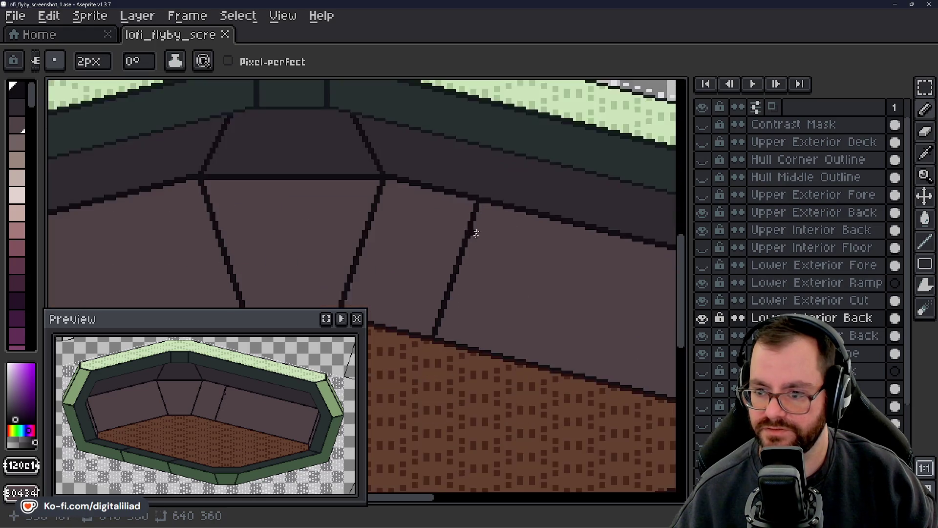
{"action": "scroll", "coordinate": [472, 227], "scroll_direction": "up", "scroll_amount": 2}
{"action": "scroll", "coordinate": [474, 215], "scroll_direction": "up", "scroll_amount": 1}
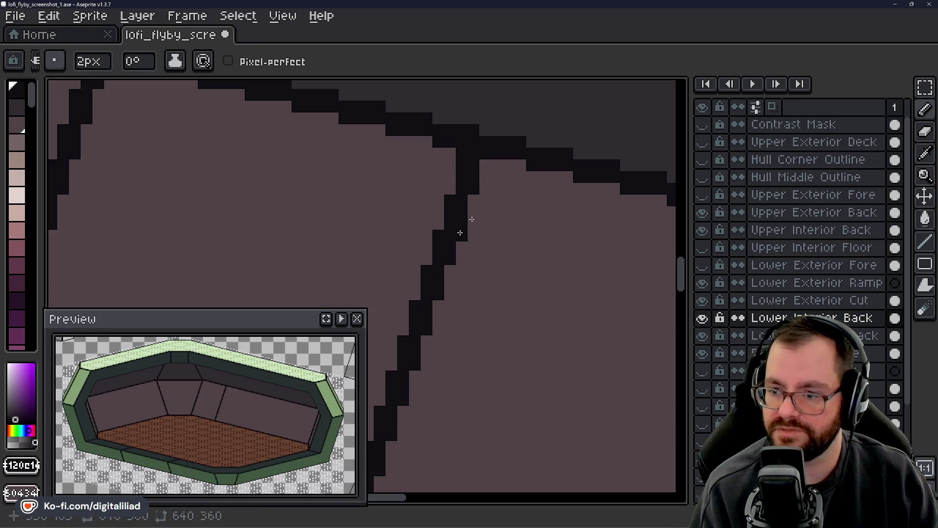
{"action": "left_click", "coordinate": [461, 200]}
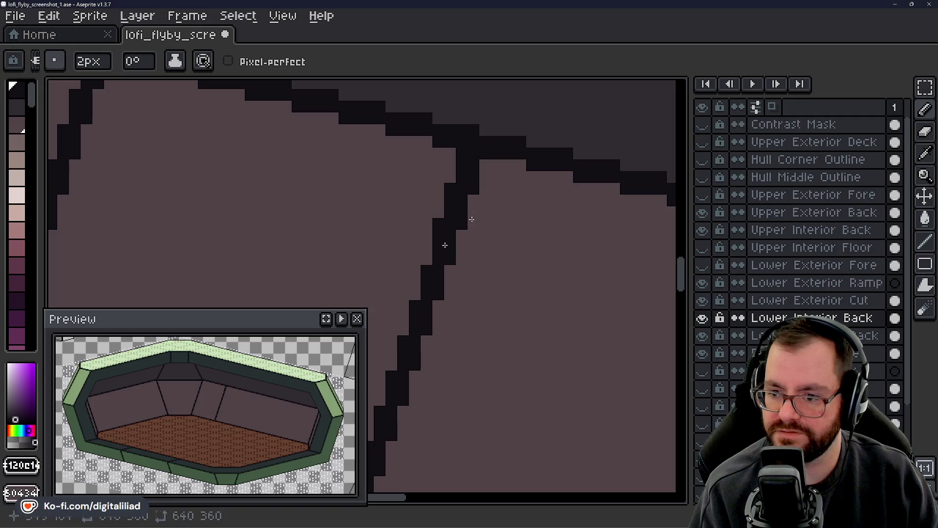
{"action": "left_click", "coordinate": [425, 299]}
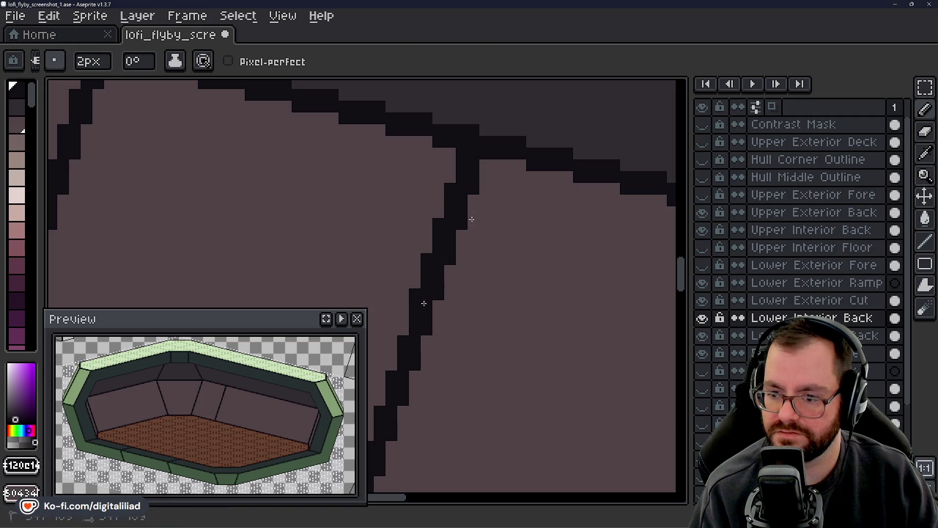
{"action": "left_click_drag", "start_coordinate": [507, 288], "coordinate": [597, 254]}
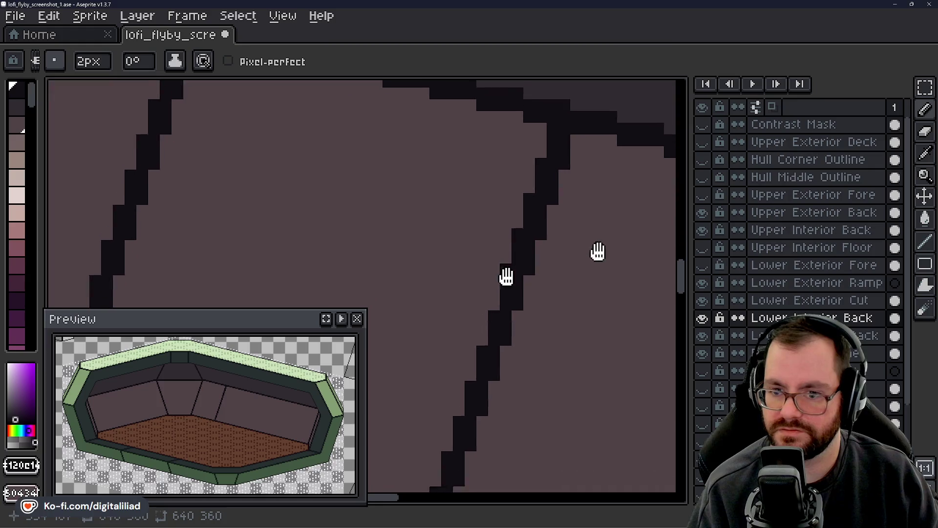
{"action": "left_click_drag", "start_coordinate": [528, 308], "coordinate": [547, 268]}
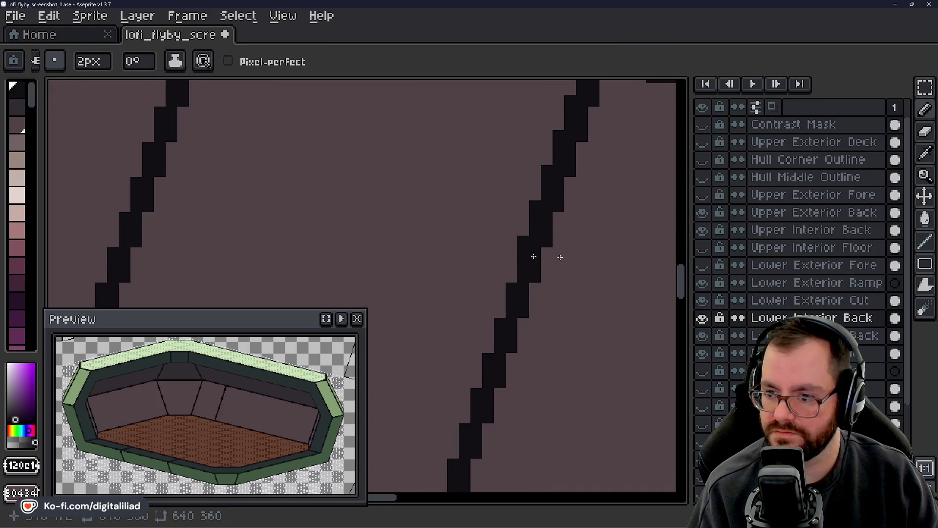
- Extend the stair-step seam down to the brown floor, undoing one misplaced block
{"action": "left_click", "coordinate": [503, 308]}
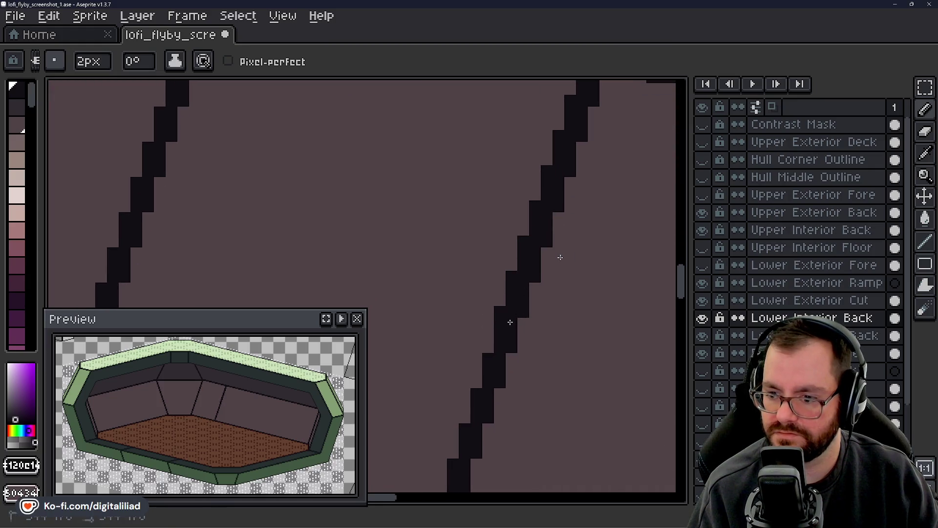
{"action": "left_click_drag", "start_coordinate": [506, 369], "coordinate": [504, 381]}
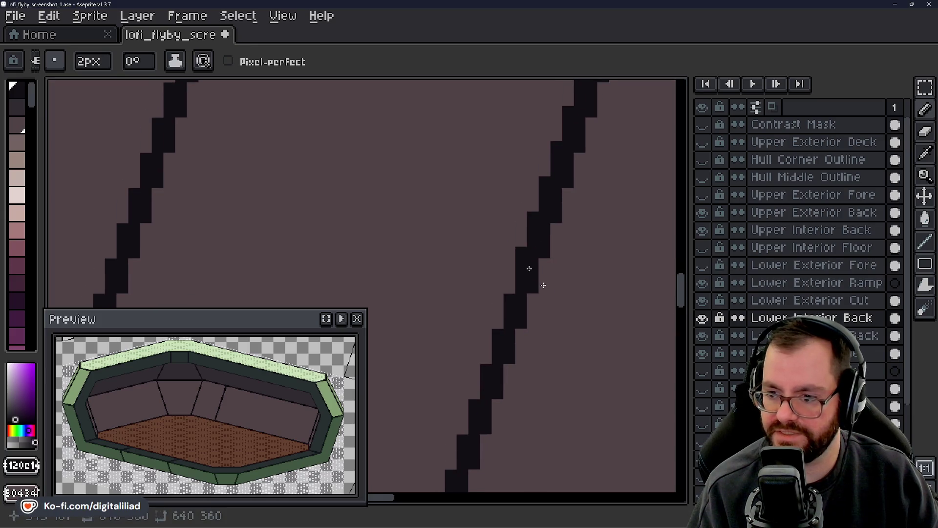
{"action": "left_click", "coordinate": [509, 325]}
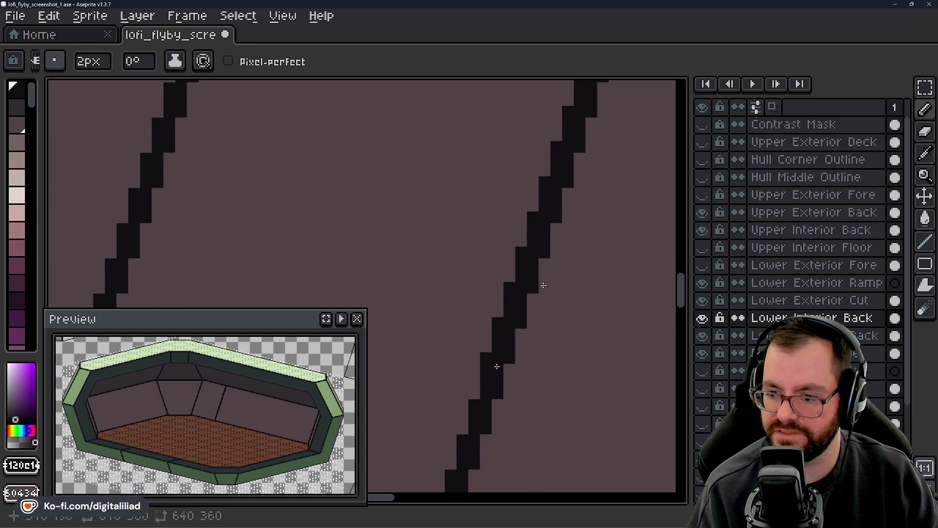
{"action": "left_click_drag", "start_coordinate": [503, 367], "coordinate": [525, 293]}
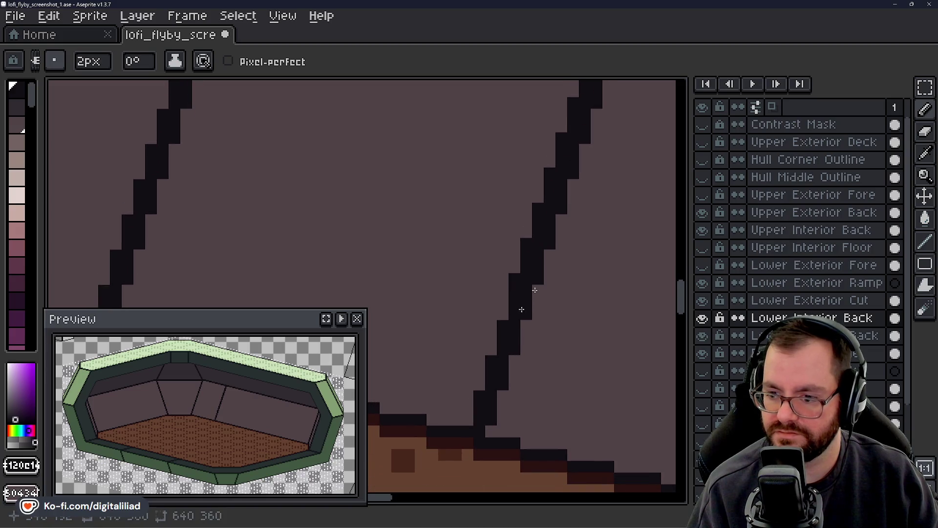
{"action": "left_click", "coordinate": [502, 340]}
{"action": "key", "text": "ctrl+z"}
{"action": "left_click", "coordinate": [498, 357]}
{"action": "left_click", "coordinate": [492, 386]}
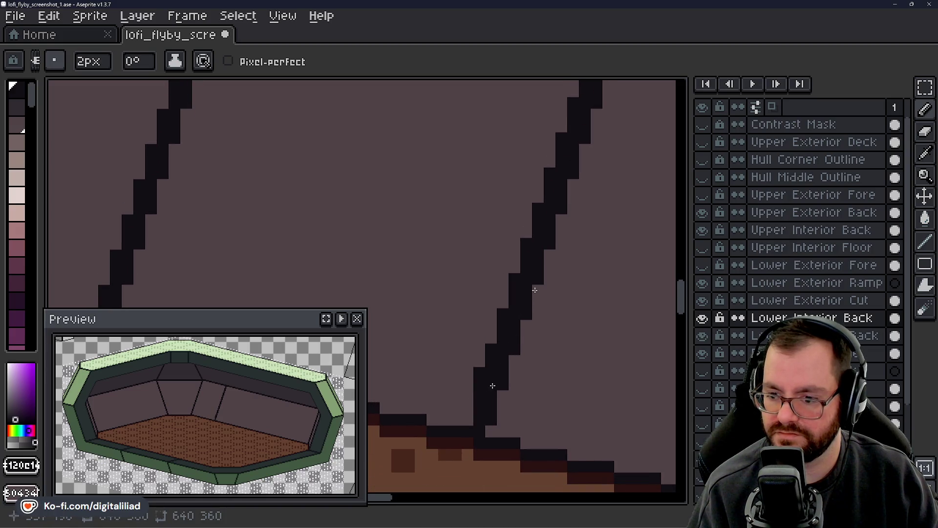
{"action": "left_click", "coordinate": [482, 419]}
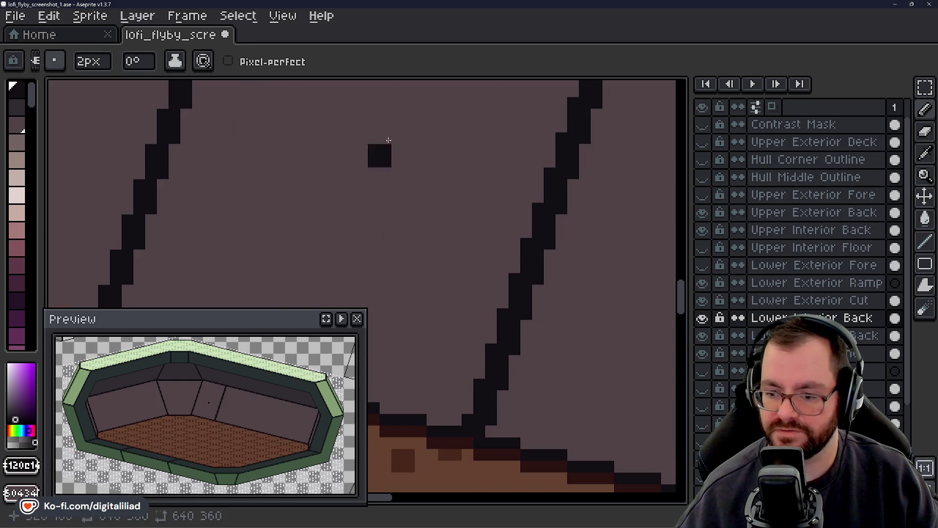
{"action": "scroll", "coordinate": [389, 140], "scroll_direction": "down", "scroll_amount": 3}
{"action": "scroll", "coordinate": [488, 217], "scroll_direction": "up", "scroll_amount": 1}
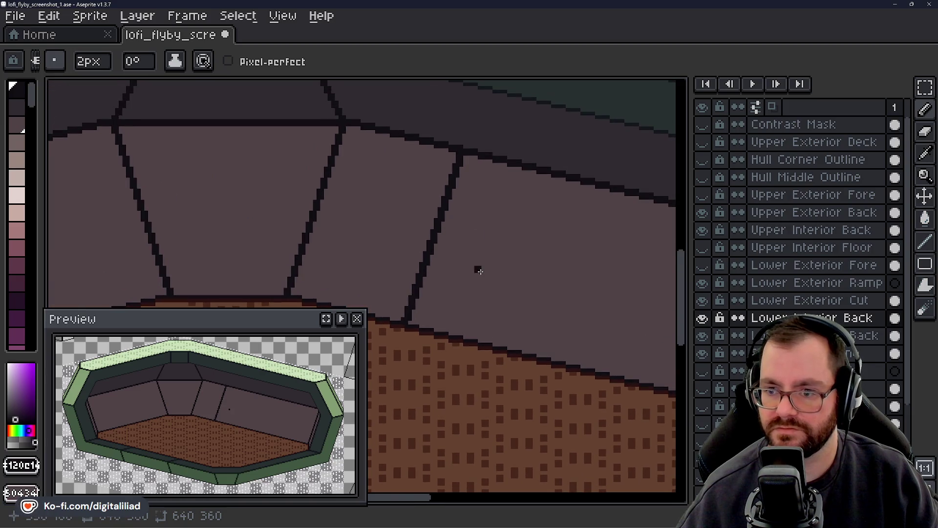
{"action": "scroll", "coordinate": [477, 261], "scroll_direction": "down", "scroll_amount": 1}
{"action": "scroll", "coordinate": [498, 224], "scroll_direction": "down", "scroll_amount": 1}
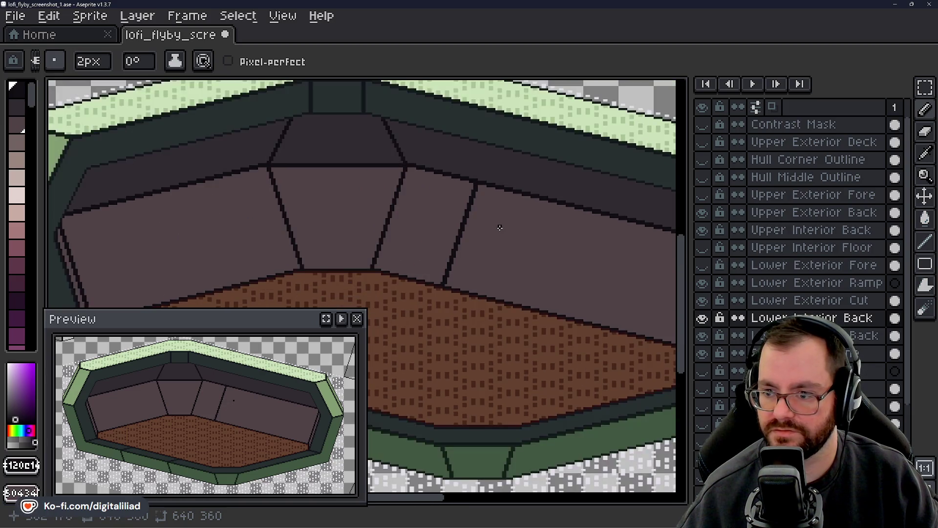
{"action": "scroll", "coordinate": [491, 257], "scroll_direction": "down", "scroll_amount": 1}
{"action": "scroll", "coordinate": [493, 258], "scroll_direction": "down", "scroll_amount": 1}
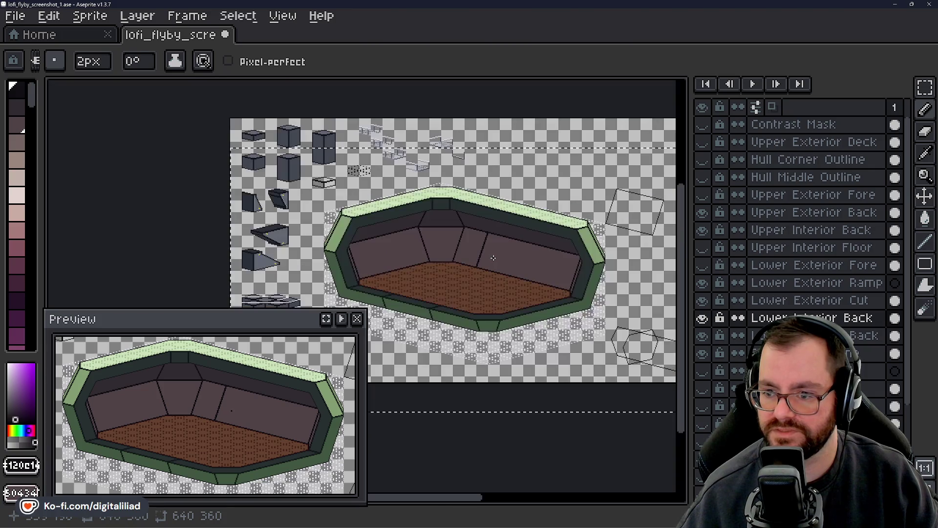
{"action": "scroll", "coordinate": [497, 259], "scroll_direction": "up", "scroll_amount": 1}
{"action": "left_click_drag", "start_coordinate": [513, 267], "coordinate": [494, 256]}
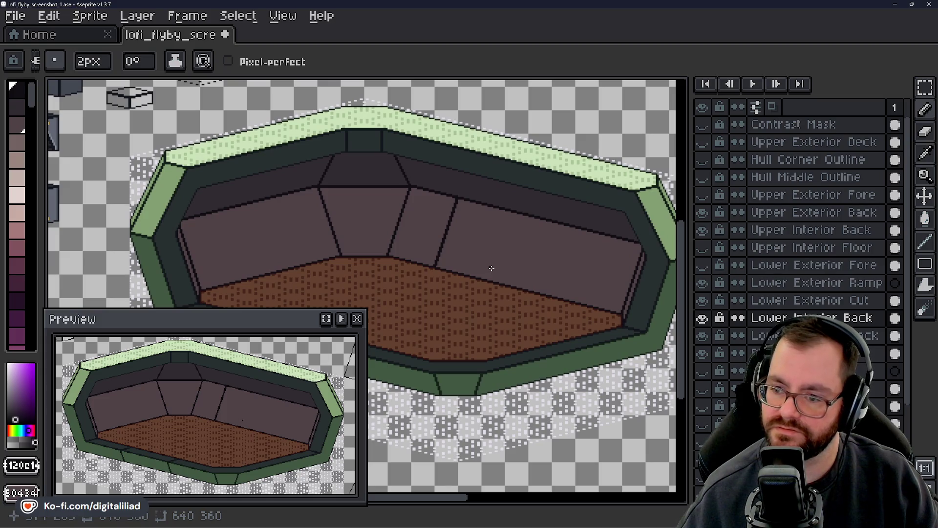
{"action": "left_click_drag", "start_coordinate": [489, 268], "coordinate": [489, 266]}
{"action": "scroll", "coordinate": [465, 230], "scroll_direction": "up", "scroll_amount": 2}
{"action": "scroll", "coordinate": [436, 226], "scroll_direction": "up", "scroll_amount": 1}
{"action": "scroll", "coordinate": [435, 225], "scroll_direction": "up", "scroll_amount": 1}
{"action": "scroll", "coordinate": [442, 231], "scroll_direction": "up", "scroll_amount": 1}
{"action": "scroll", "coordinate": [442, 231], "scroll_direction": "down", "scroll_amount": 1}
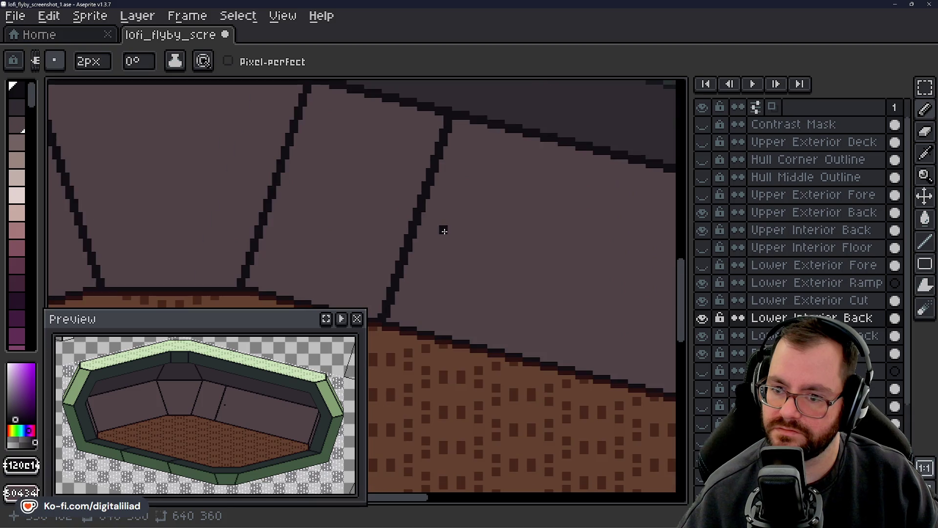
{"action": "scroll", "coordinate": [444, 230], "scroll_direction": "down", "scroll_amount": 1}
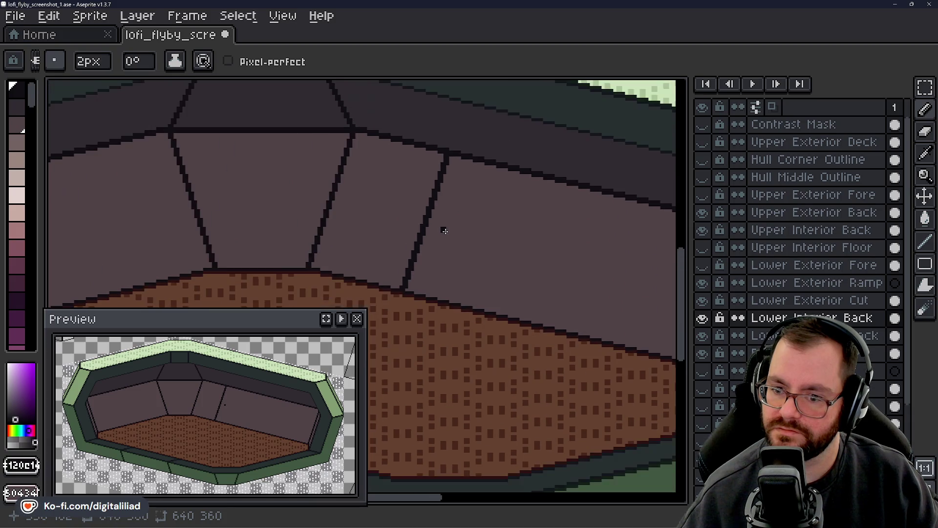
{"action": "scroll", "coordinate": [444, 231], "scroll_direction": "down", "scroll_amount": 2}
{"action": "scroll", "coordinate": [440, 224], "scroll_direction": "down", "scroll_amount": 1}
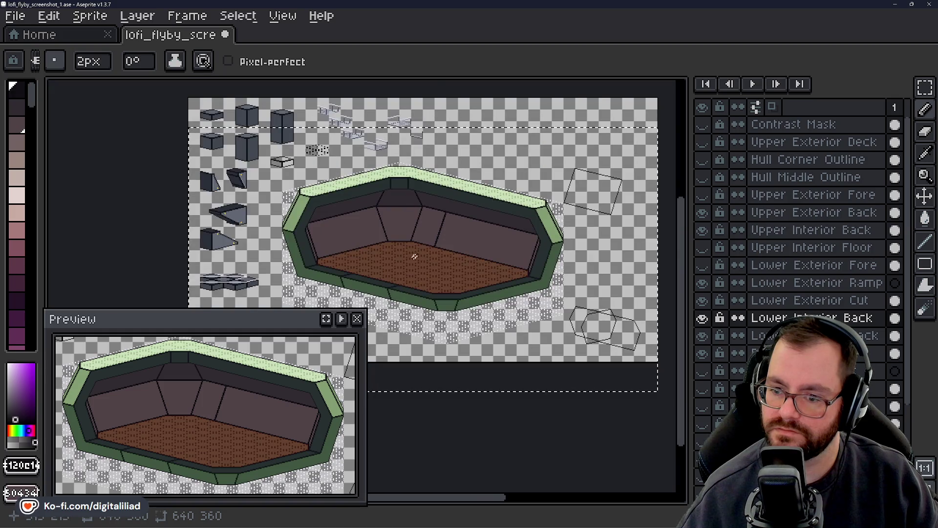
{"action": "scroll", "coordinate": [385, 280], "scroll_direction": "up", "scroll_amount": 2}
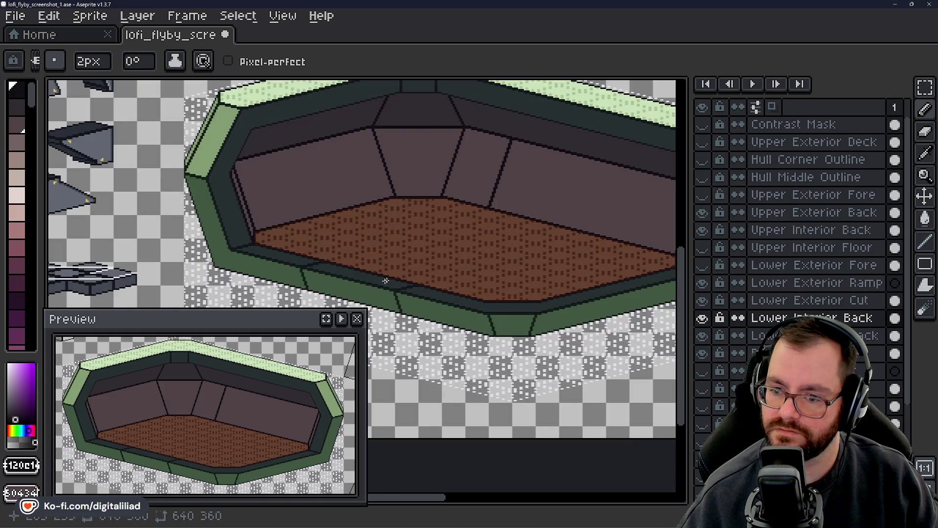
- Show the green Lower Exterior Fore wall layer over the hull and frame the hull
{"action": "left_click", "coordinate": [703, 265]}
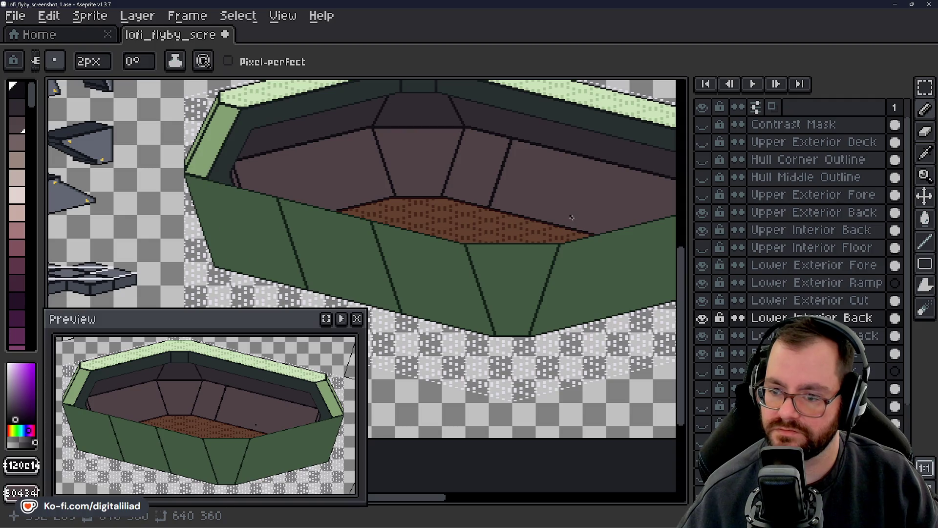
{"action": "scroll", "coordinate": [378, 179], "scroll_direction": "up", "scroll_amount": 1}
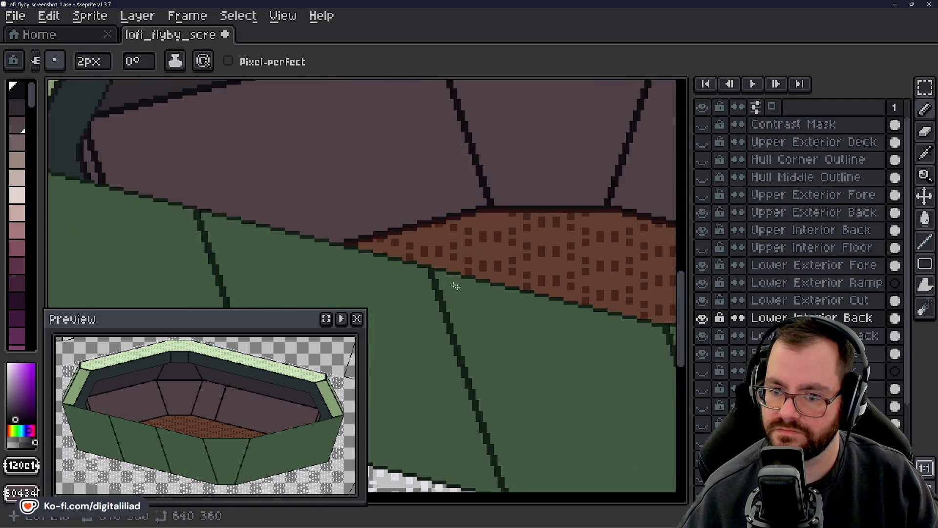
{"action": "scroll", "coordinate": [421, 262], "scroll_direction": "up", "scroll_amount": 1}
{"action": "scroll", "coordinate": [421, 262], "scroll_direction": "up", "scroll_amount": 1}
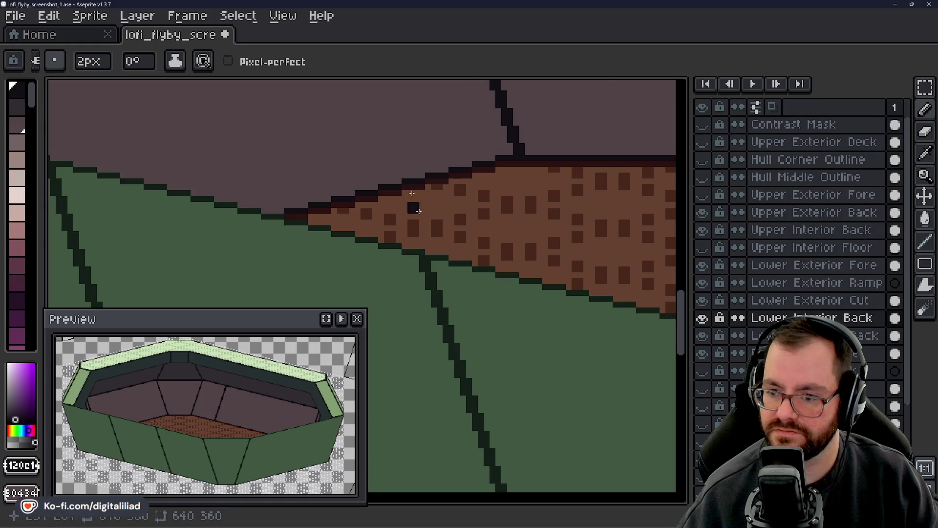
{"action": "scroll", "coordinate": [390, 136], "scroll_direction": "down", "scroll_amount": 1}
{"action": "scroll", "coordinate": [371, 243], "scroll_direction": "down", "scroll_amount": 1}
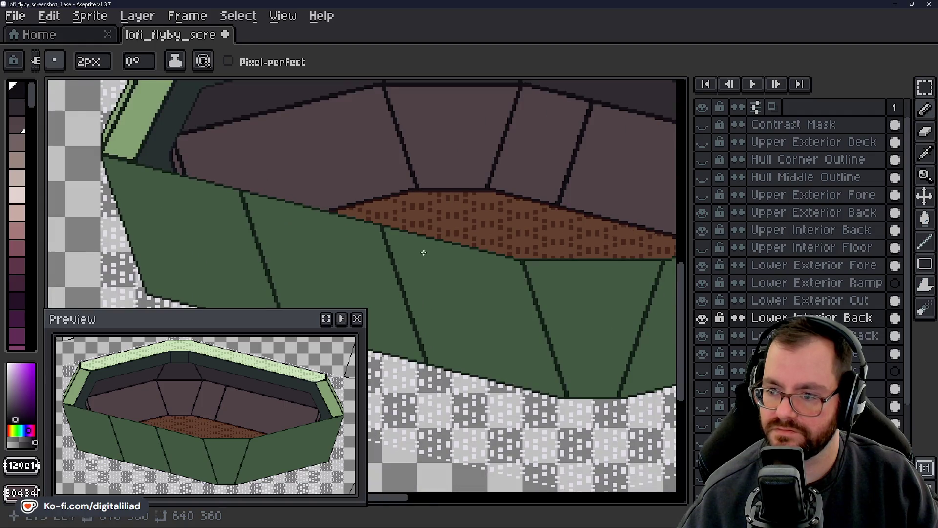
{"action": "scroll", "coordinate": [424, 253], "scroll_direction": "down", "scroll_amount": 1}
{"action": "left_click_drag", "start_coordinate": [510, 181], "coordinate": [335, 211]}
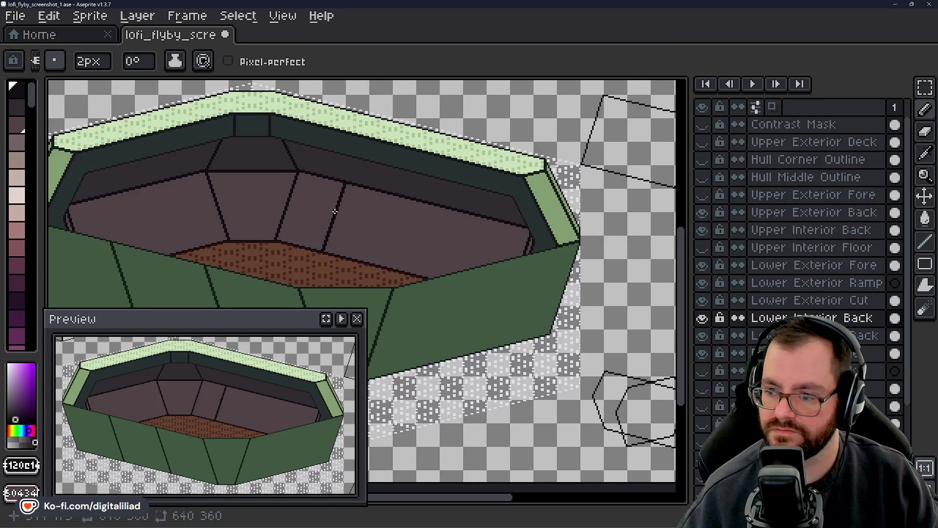
{"action": "scroll", "coordinate": [480, 208], "scroll_direction": "up", "scroll_amount": 2}
{"action": "scroll", "coordinate": [518, 226], "scroll_direction": "down", "scroll_amount": 1}
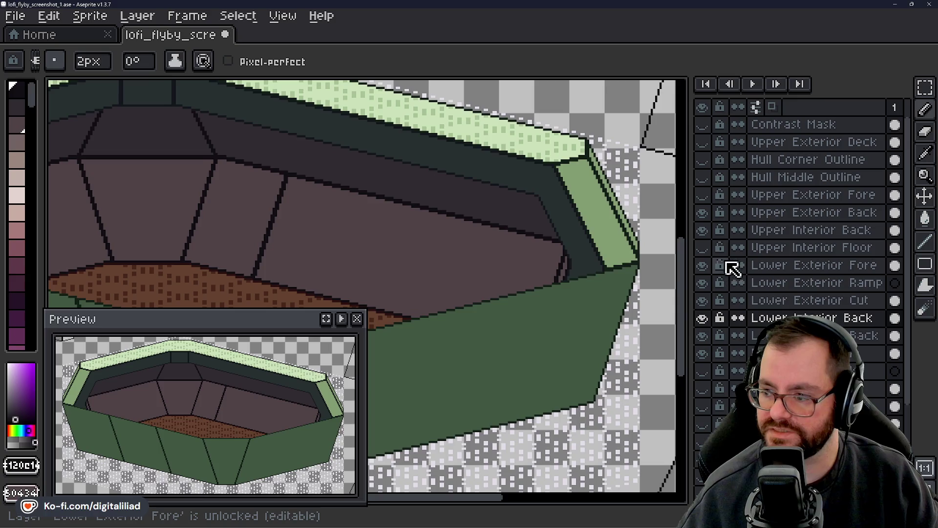
- Show the Upper Interior Floor layer, inspect the floor edge and wall bands, then hide it
{"action": "left_click", "coordinate": [702, 247]}
{"action": "mouse_move", "coordinate": [374, 239]}
{"action": "left_mouse_down"}
{"action": "mouse_move", "coordinate": [586, 206]}
{"action": "mouse_move", "coordinate": [669, 230]}
{"action": "left_mouse_up"}
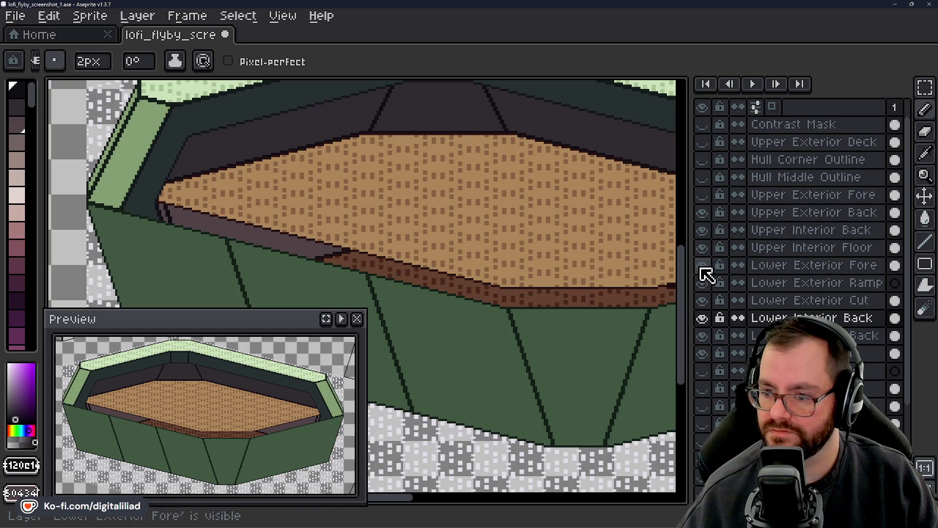
{"action": "scroll", "coordinate": [216, 240], "scroll_direction": "up", "scroll_amount": 2}
{"action": "scroll", "coordinate": [217, 240], "scroll_direction": "up", "scroll_amount": 2}
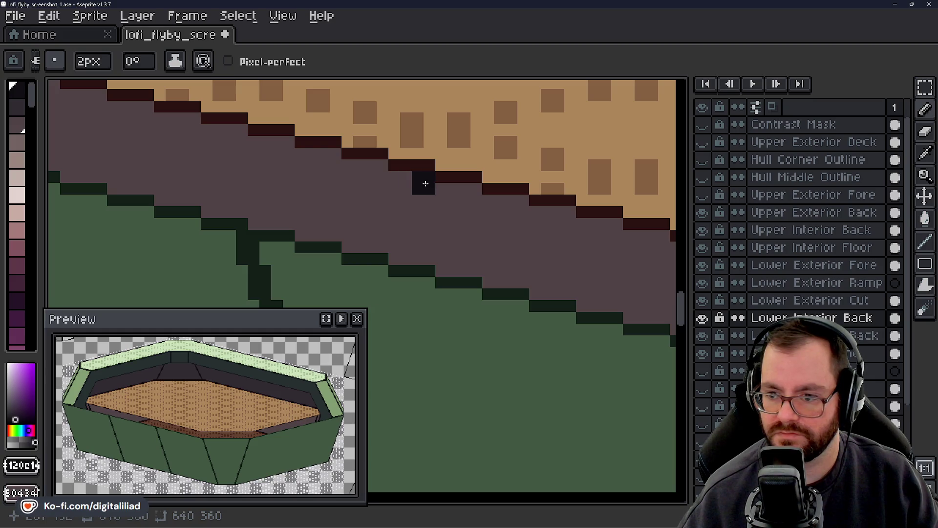
{"action": "scroll", "coordinate": [430, 184], "scroll_direction": "down", "scroll_amount": 1}
{"action": "scroll", "coordinate": [430, 184], "scroll_direction": "down", "scroll_amount": 1}
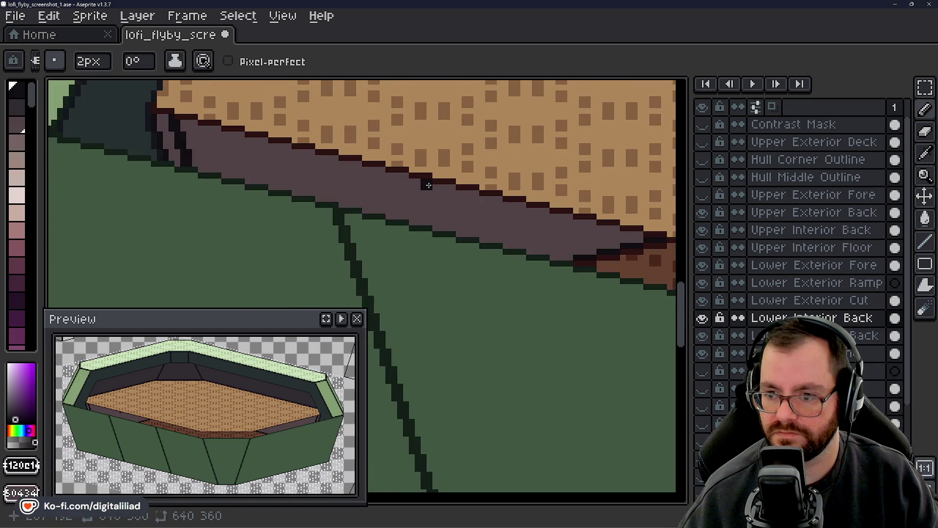
{"action": "scroll", "coordinate": [429, 184], "scroll_direction": "down", "scroll_amount": 1}
{"action": "scroll", "coordinate": [428, 185], "scroll_direction": "down", "scroll_amount": 1}
{"action": "mouse_move", "coordinate": [427, 185]}
{"action": "left_mouse_down"}
{"action": "mouse_move", "coordinate": [351, 229]}
{"action": "mouse_move", "coordinate": [370, 267]}
{"action": "left_mouse_up"}
{"action": "mouse_move", "coordinate": [423, 164]}
{"action": "left_mouse_down"}
{"action": "mouse_move", "coordinate": [247, 242]}
{"action": "mouse_move", "coordinate": [545, 220]}
{"action": "mouse_move", "coordinate": [474, 256]}
{"action": "mouse_move", "coordinate": [526, 273]}
{"action": "mouse_move", "coordinate": [586, 236]}
{"action": "mouse_move", "coordinate": [387, 215]}
{"action": "left_mouse_up"}
{"action": "scroll", "coordinate": [475, 256], "scroll_direction": "down", "scroll_amount": 1}
{"action": "scroll", "coordinate": [475, 263], "scroll_direction": "down", "scroll_amount": 4}
{"action": "scroll", "coordinate": [474, 277], "scroll_direction": "up", "scroll_amount": 4}
{"action": "mouse_move", "coordinate": [607, 212]}
{"action": "left_mouse_down"}
{"action": "mouse_move", "coordinate": [603, 220]}
{"action": "mouse_move", "coordinate": [679, 303]}
{"action": "left_mouse_up"}
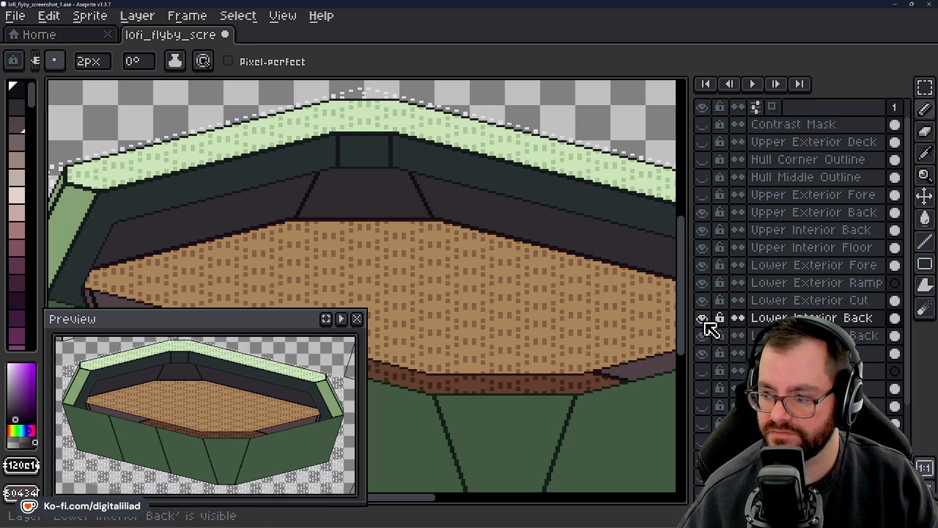
{"action": "left_click", "coordinate": [703, 247]}
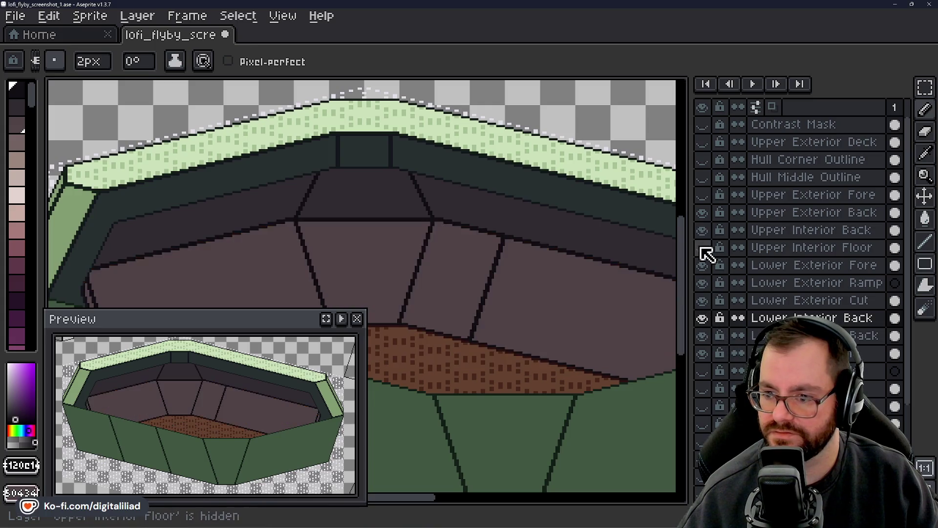
{"action": "left_click_drag", "start_coordinate": [523, 272], "coordinate": [592, 156]}
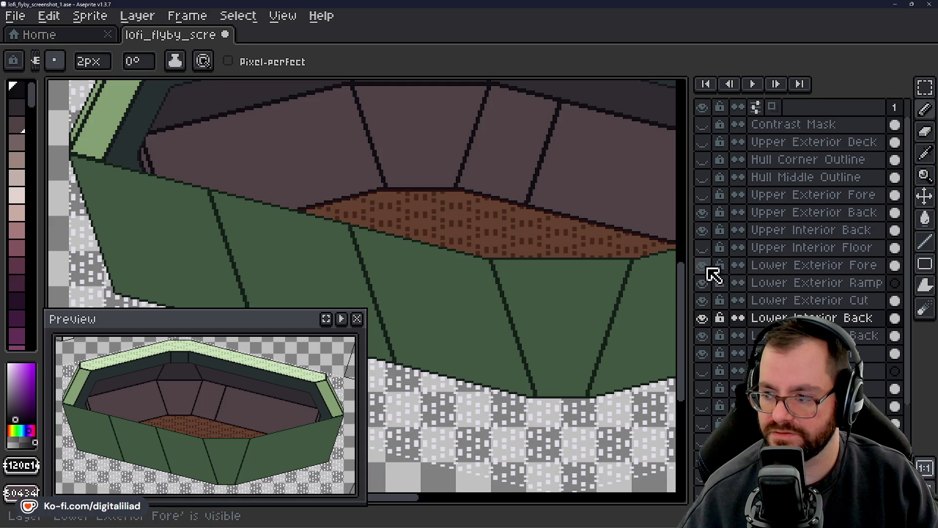
- Hide the Lower Exterior Fore wall layer again and bring the floor into view
{"action": "left_click", "coordinate": [704, 265]}
{"action": "mouse_move", "coordinate": [607, 267]}
{"action": "left_mouse_down"}
{"action": "mouse_move", "coordinate": [432, 182]}
{"action": "mouse_move", "coordinate": [449, 268]}
{"action": "mouse_move", "coordinate": [481, 225]}
{"action": "mouse_move", "coordinate": [477, 239]}
{"action": "left_mouse_up"}
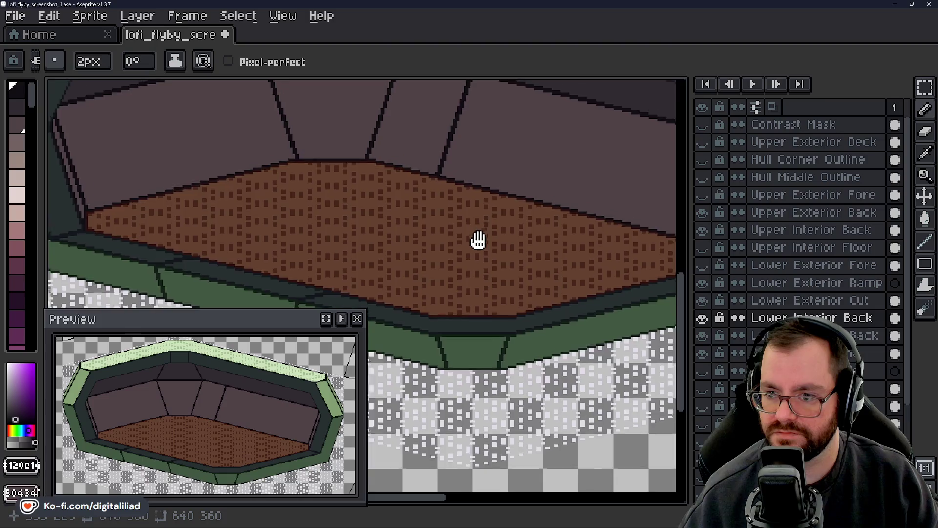
{"action": "scroll", "coordinate": [477, 239], "scroll_direction": "down", "scroll_amount": 2}
{"action": "scroll", "coordinate": [463, 306], "scroll_direction": "down", "scroll_amount": 2}
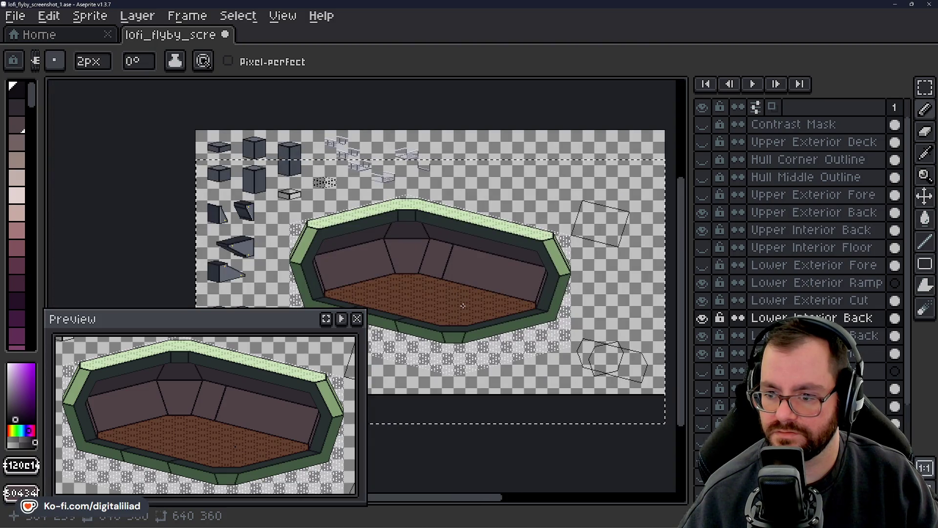
{"action": "scroll", "coordinate": [449, 275], "scroll_direction": "up", "scroll_amount": 3}
{"action": "scroll", "coordinate": [449, 276], "scroll_direction": "up", "scroll_amount": 1}
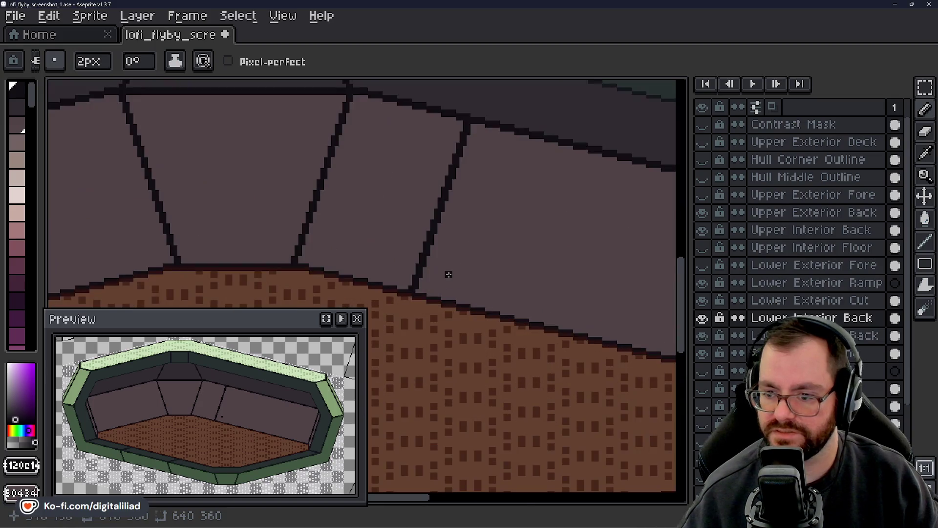
- Draw a short trial seam line from the hull corner with the Pencil, then undo it
{"action": "key", "text": "v"}
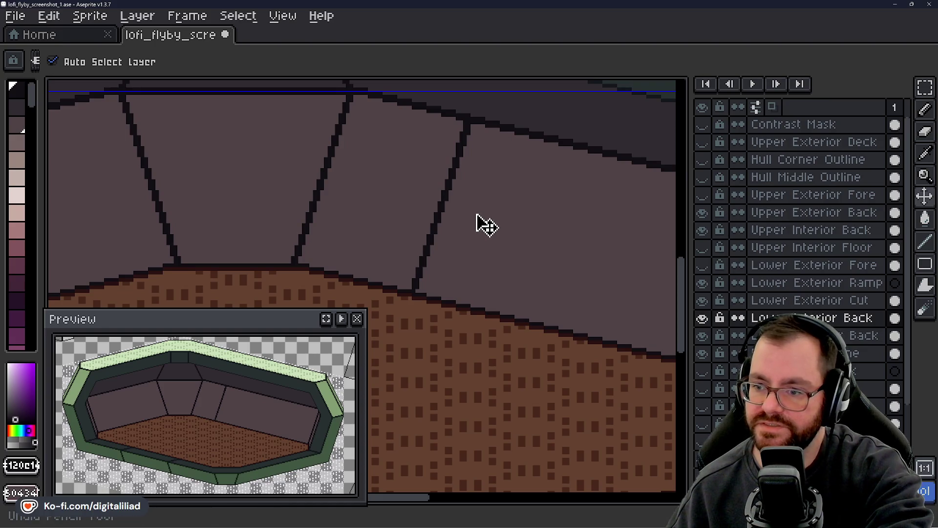
{"action": "key", "text": "b"}
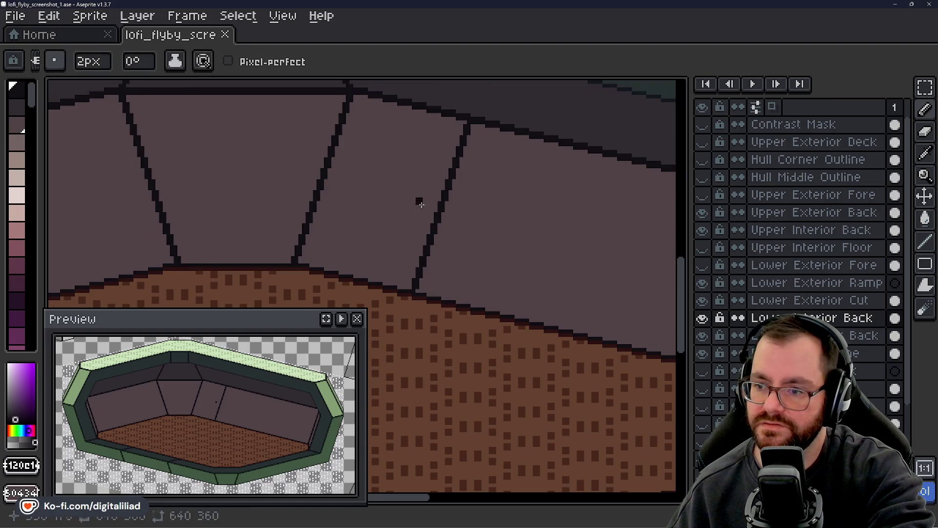
{"action": "scroll", "coordinate": [419, 199], "scroll_direction": "down", "scroll_amount": 3}
{"action": "scroll", "coordinate": [435, 254], "scroll_direction": "up", "scroll_amount": 2}
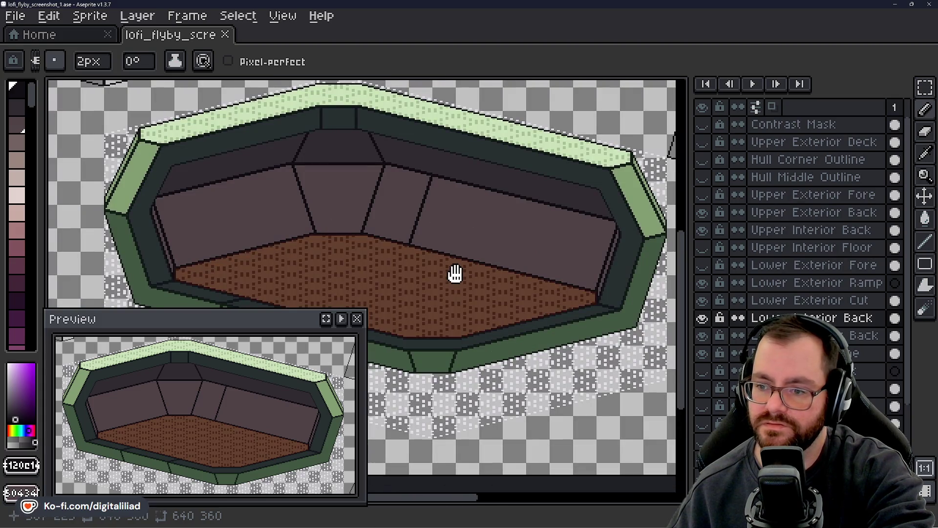
{"action": "left_click_drag", "start_coordinate": [455, 274], "coordinate": [462, 277]}
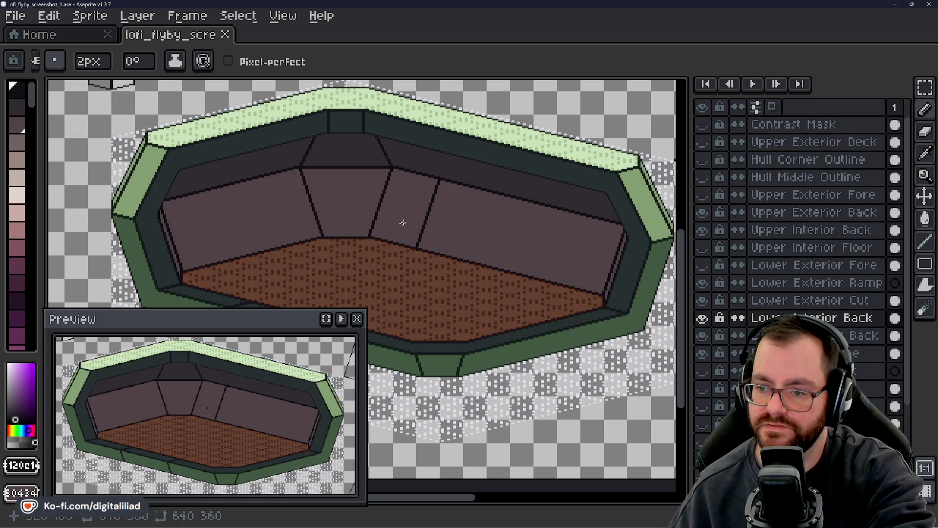
{"action": "scroll", "coordinate": [429, 196], "scroll_direction": "up", "scroll_amount": 1}
{"action": "scroll", "coordinate": [439, 186], "scroll_direction": "up", "scroll_amount": 1}
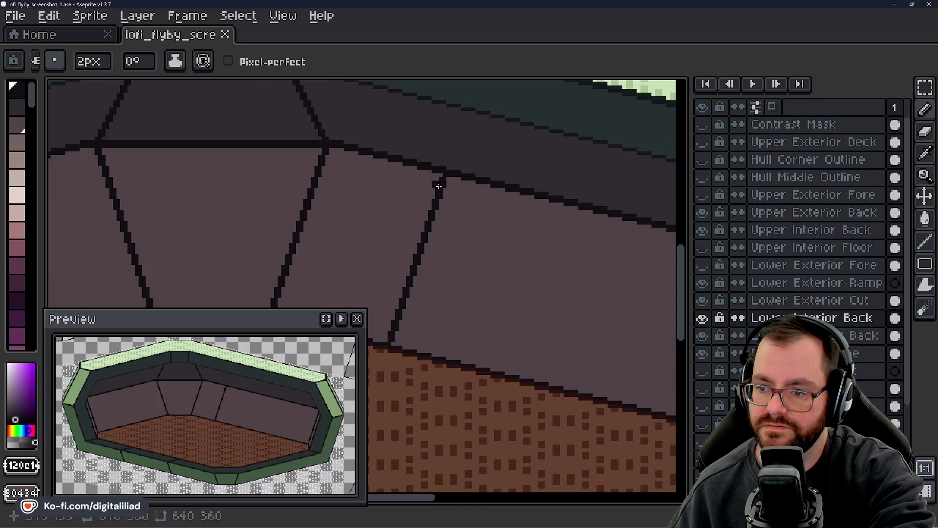
{"action": "scroll", "coordinate": [471, 222], "scroll_direction": "down", "scroll_amount": 2}
{"action": "scroll", "coordinate": [474, 241], "scroll_direction": "down", "scroll_amount": 2}
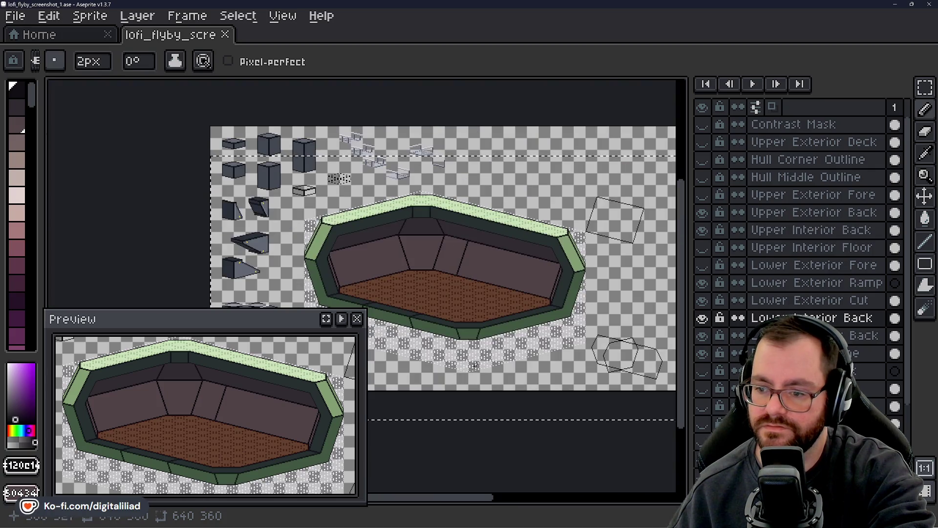
{"action": "scroll", "coordinate": [470, 353], "scroll_direction": "up", "scroll_amount": 2}
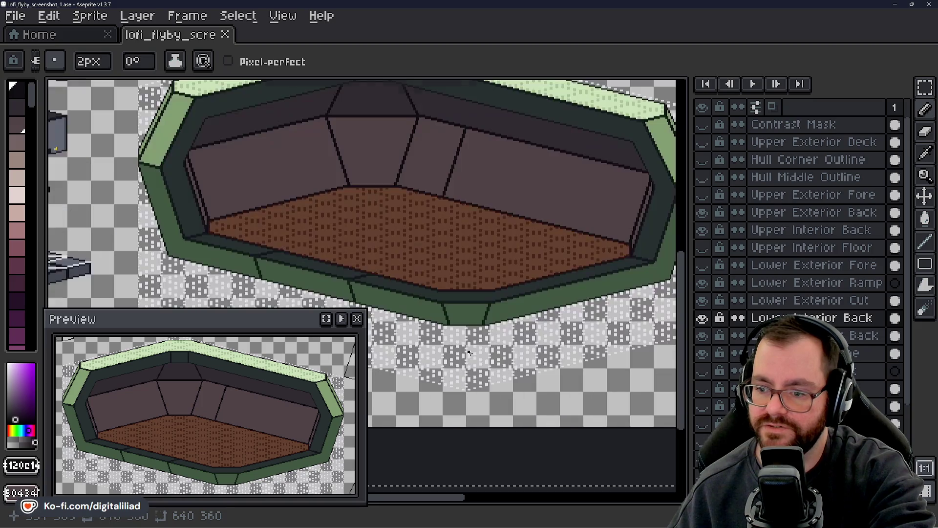
{"action": "scroll", "coordinate": [469, 349], "scroll_direction": "down", "scroll_amount": 1}
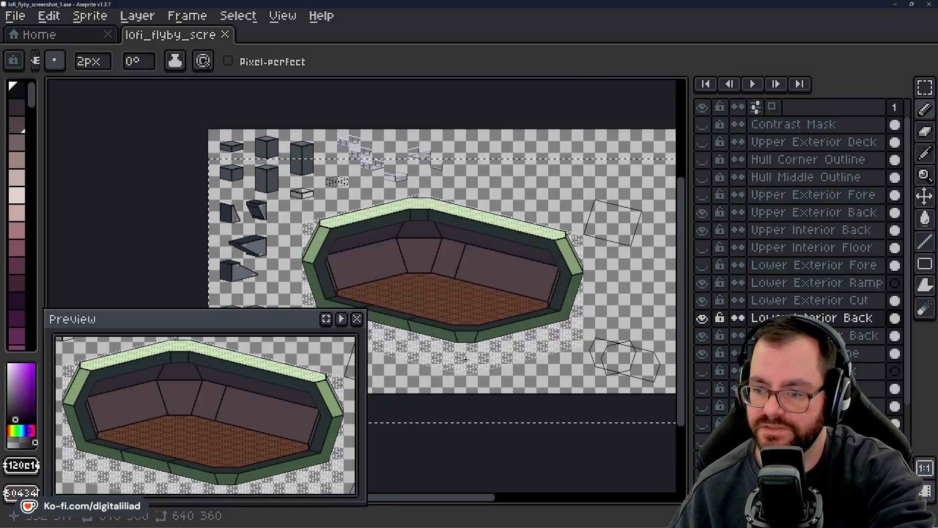
{"action": "scroll", "coordinate": [469, 318], "scroll_direction": "up", "scroll_amount": 1}
{"action": "scroll", "coordinate": [467, 288], "scroll_direction": "up", "scroll_amount": 1}
{"action": "left_click_drag", "start_coordinate": [442, 247], "coordinate": [467, 284]}
{"action": "key", "text": "ctrl+z"}
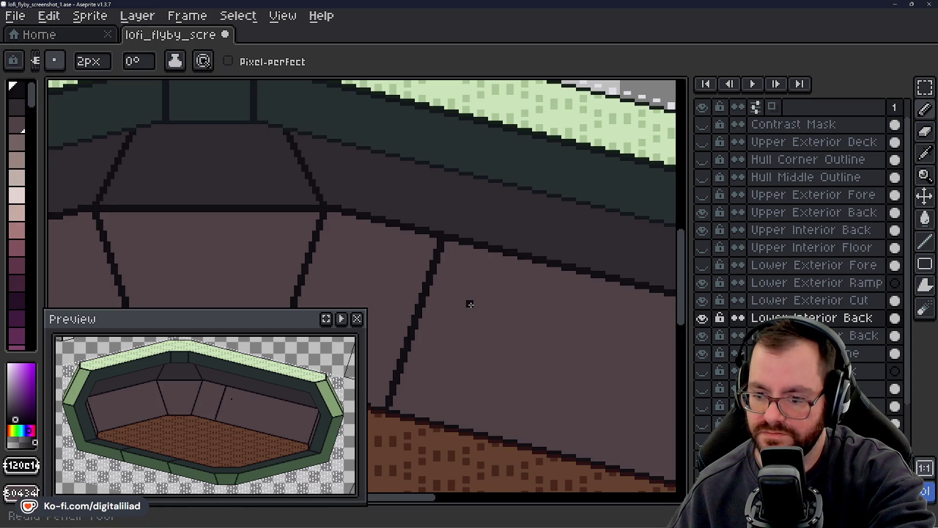
- Zoom in on the back-wall seam and add a dark pixel to it with the 2px Pencil
{"action": "scroll", "coordinate": [469, 304], "scroll_direction": "down", "scroll_amount": 1}
{"action": "scroll", "coordinate": [471, 305], "scroll_direction": "down", "scroll_amount": 1}
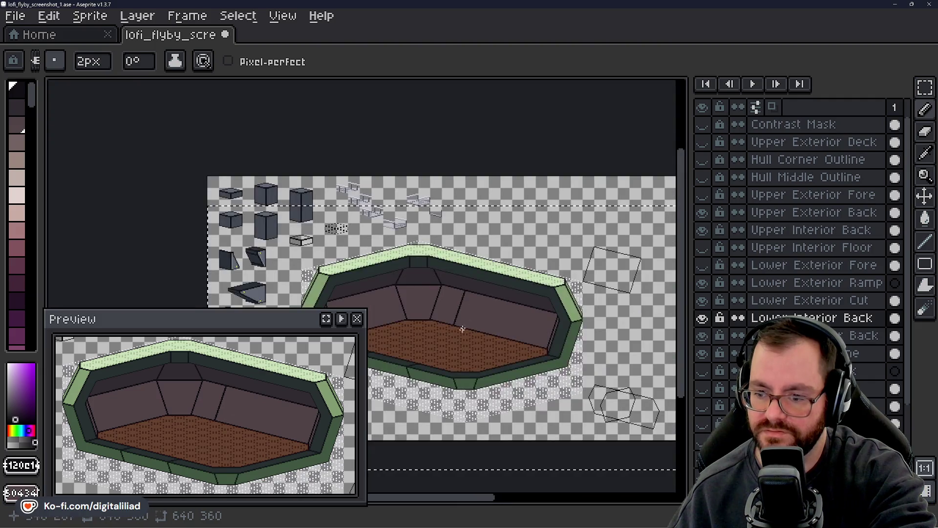
{"action": "scroll", "coordinate": [473, 308], "scroll_direction": "down", "scroll_amount": 1}
{"action": "scroll", "coordinate": [465, 274], "scroll_direction": "up", "scroll_amount": 3}
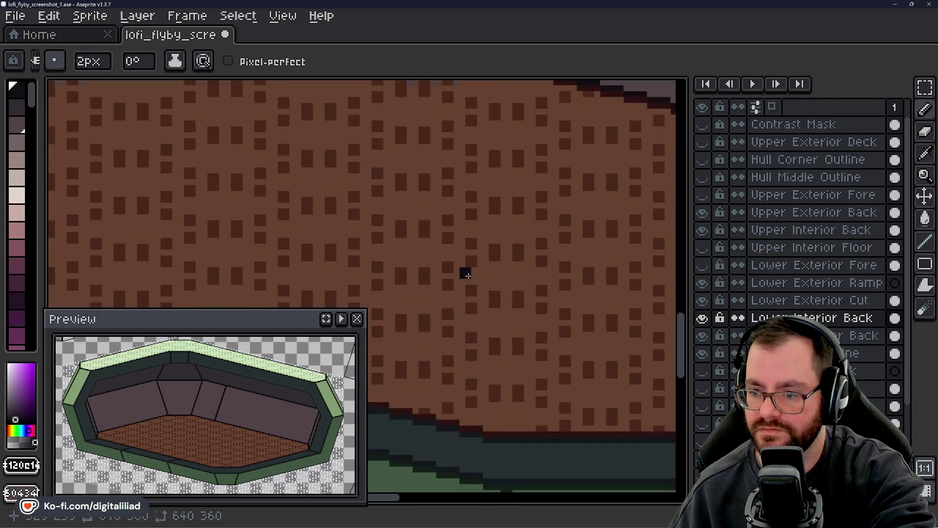
{"action": "scroll", "coordinate": [467, 278], "scroll_direction": "down", "scroll_amount": 1}
{"action": "left_click_drag", "start_coordinate": [473, 264], "coordinate": [438, 297]}
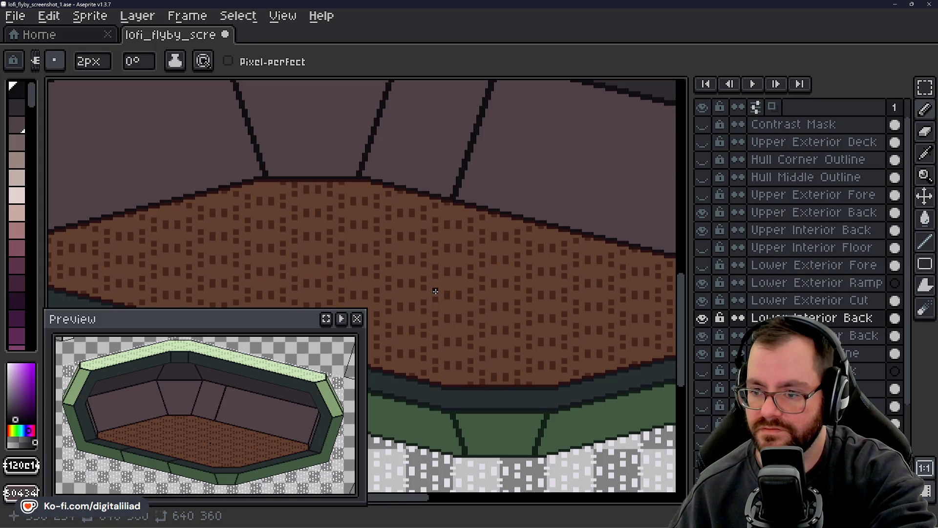
{"action": "scroll", "coordinate": [436, 291], "scroll_direction": "down", "scroll_amount": 2}
{"action": "scroll", "coordinate": [435, 291], "scroll_direction": "down", "scroll_amount": 1}
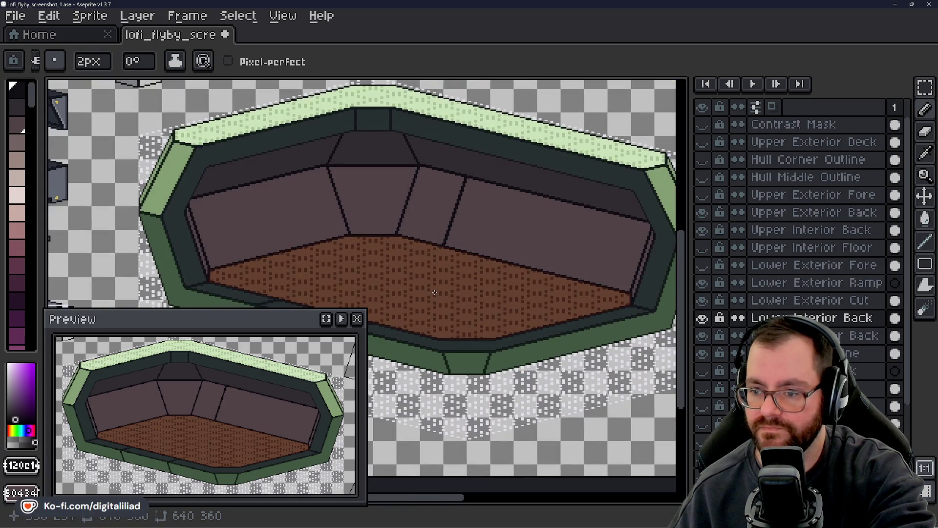
{"action": "scroll", "coordinate": [435, 291], "scroll_direction": "down", "scroll_amount": 1}
{"action": "scroll", "coordinate": [493, 325], "scroll_direction": "up", "scroll_amount": 1}
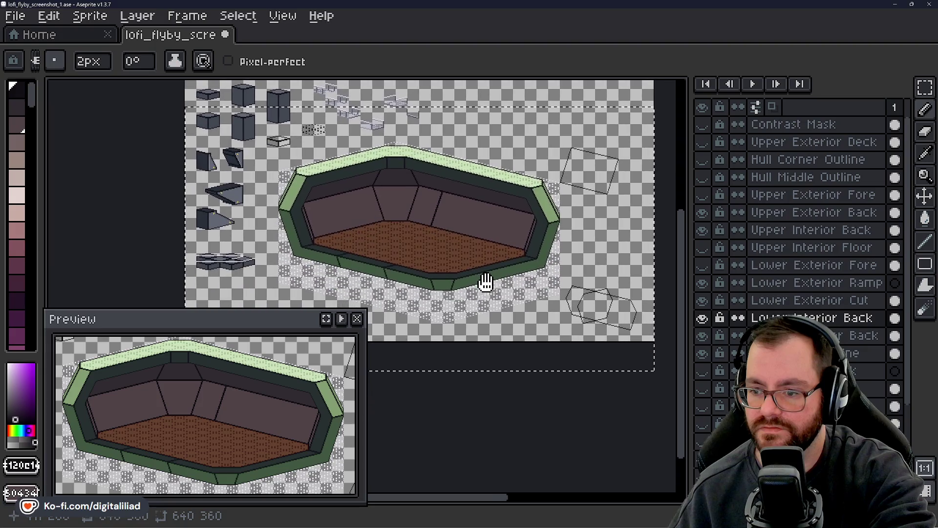
{"action": "scroll", "coordinate": [456, 229], "scroll_direction": "up", "scroll_amount": 3}
{"action": "scroll", "coordinate": [457, 228], "scroll_direction": "up", "scroll_amount": 1}
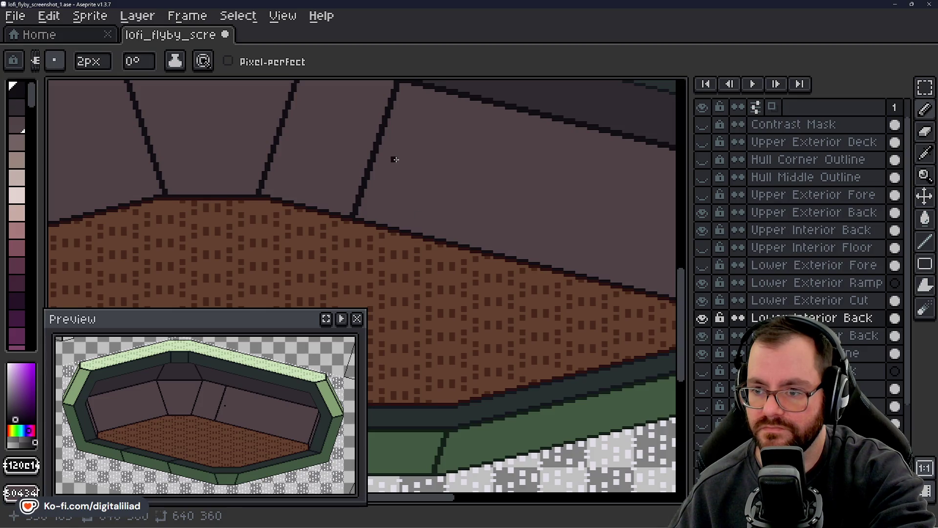
{"action": "scroll", "coordinate": [395, 159], "scroll_direction": "down", "scroll_amount": 1}
{"action": "scroll", "coordinate": [382, 193], "scroll_direction": "up", "scroll_amount": 2}
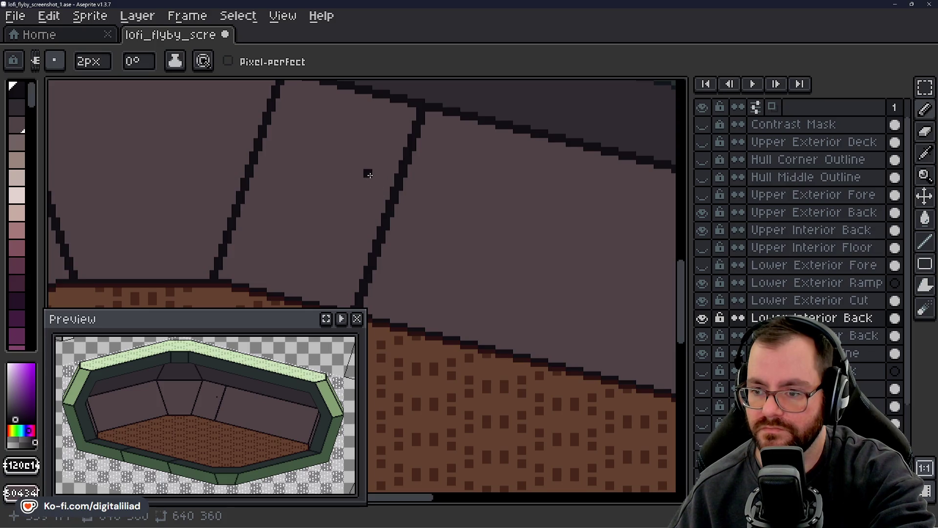
{"action": "key", "text": "v"}
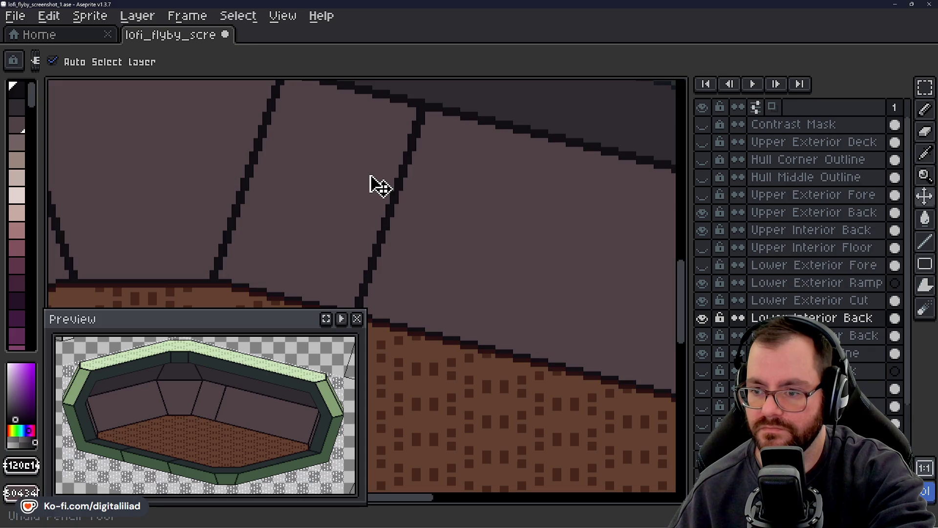
{"action": "key", "text": "b"}
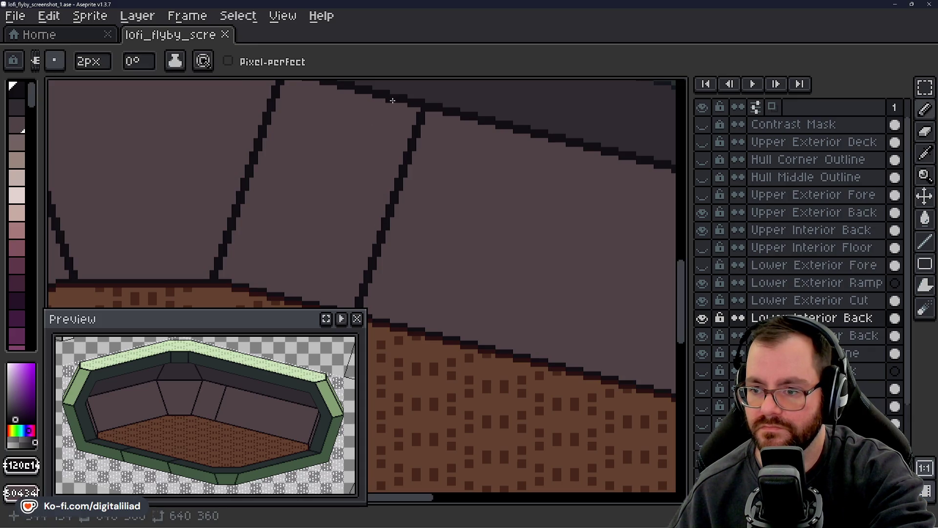
{"action": "scroll", "coordinate": [425, 111], "scroll_direction": "up", "scroll_amount": 1}
{"action": "scroll", "coordinate": [450, 117], "scroll_direction": "up", "scroll_amount": 1}
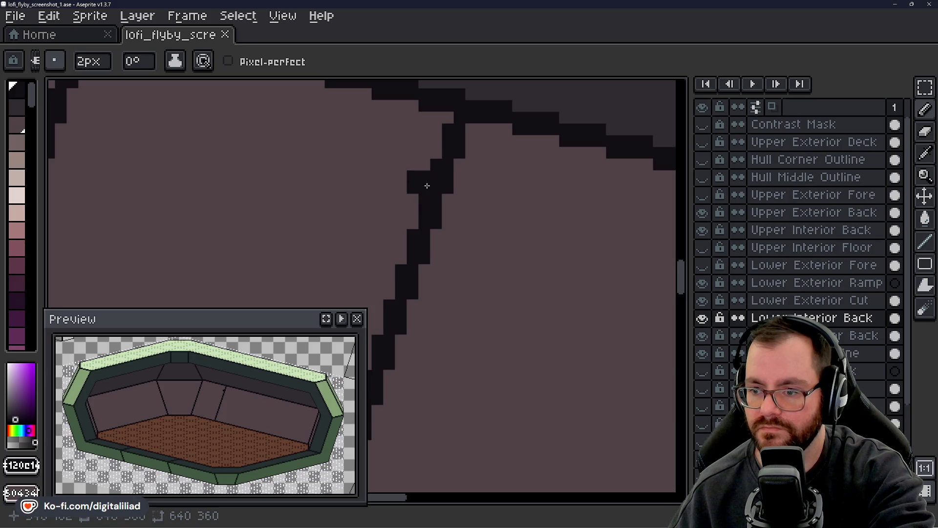
{"action": "left_click", "coordinate": [419, 192]}
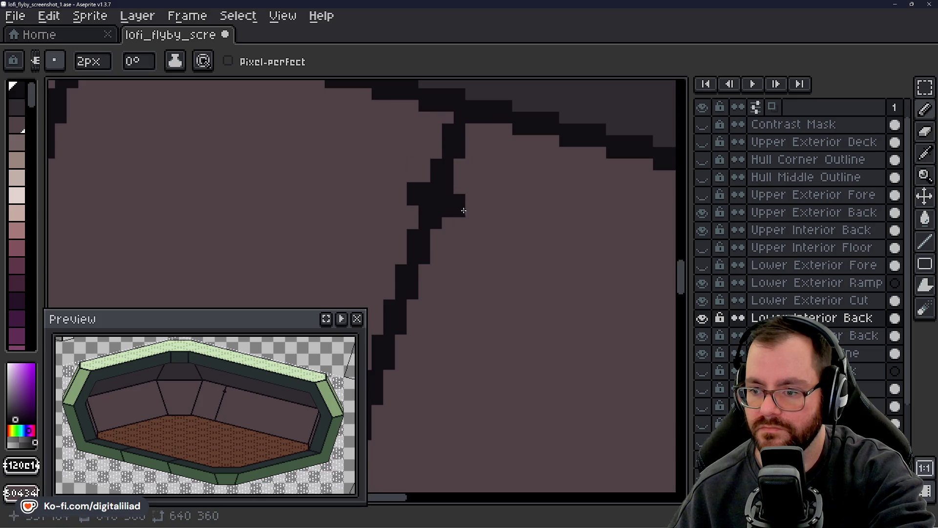
- Save the sprite file with Ctrl+S
{"action": "scroll", "coordinate": [513, 183], "scroll_direction": "down", "scroll_amount": 1}
{"action": "scroll", "coordinate": [488, 227], "scroll_direction": "down", "scroll_amount": 1}
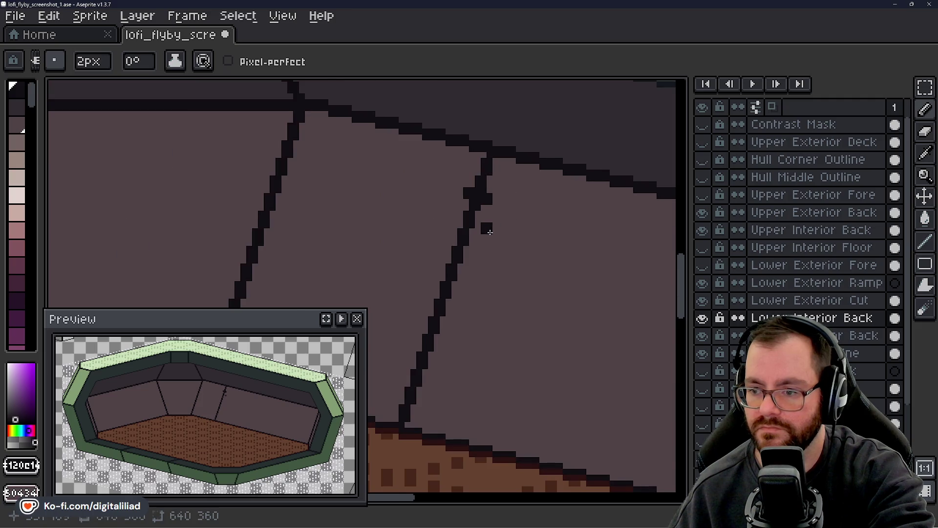
{"action": "scroll", "coordinate": [494, 239], "scroll_direction": "down", "scroll_amount": 1}
{"action": "scroll", "coordinate": [497, 242], "scroll_direction": "down", "scroll_amount": 1}
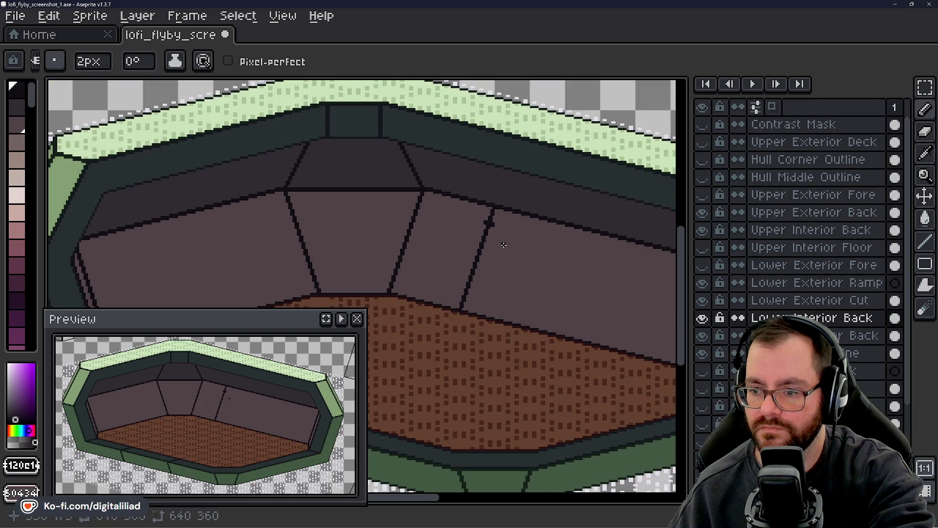
{"action": "scroll", "coordinate": [503, 244], "scroll_direction": "up", "scroll_amount": 2}
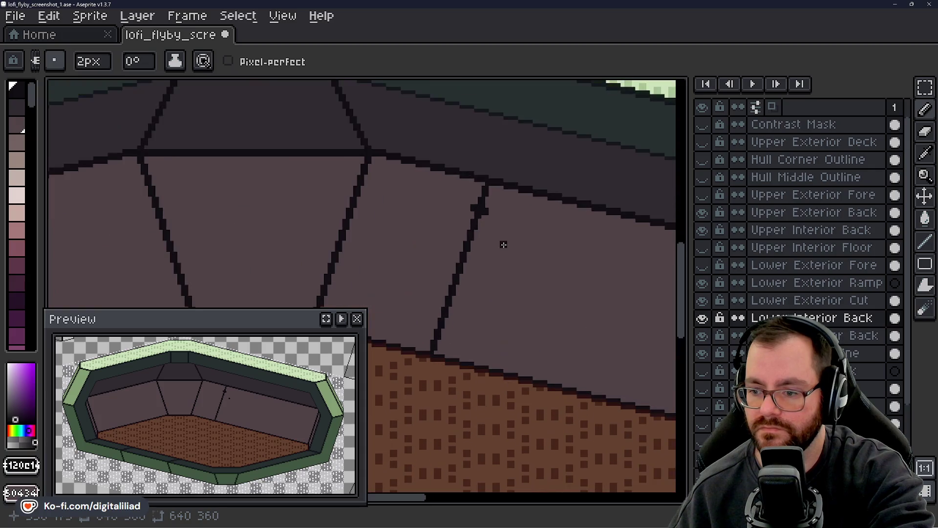
{"action": "key", "text": "ctrl+s"}
- Add a small dark pixel block beside the back-wall seam
{"action": "scroll", "coordinate": [496, 205], "scroll_direction": "up", "scroll_amount": 1}
{"action": "scroll", "coordinate": [468, 228], "scroll_direction": "up", "scroll_amount": 1}
{"action": "scroll", "coordinate": [467, 228], "scroll_direction": "down", "scroll_amount": 2}
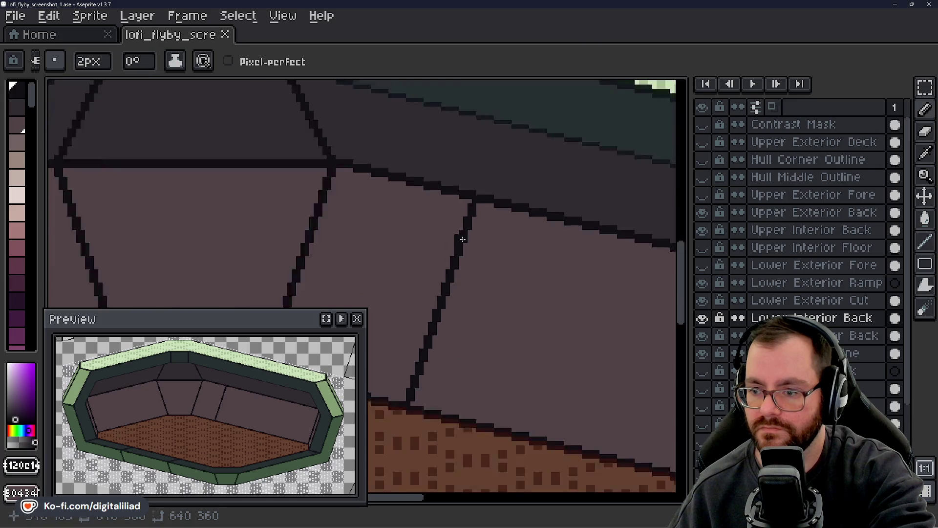
{"action": "scroll", "coordinate": [468, 233], "scroll_direction": "down", "scroll_amount": 2}
{"action": "scroll", "coordinate": [495, 183], "scroll_direction": "down", "scroll_amount": 2}
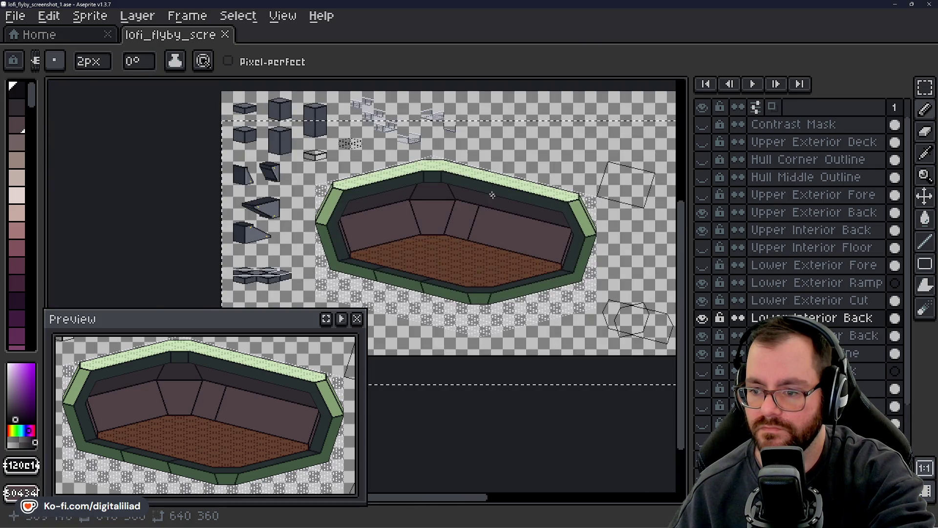
{"action": "scroll", "coordinate": [492, 195], "scroll_direction": "up", "scroll_amount": 2}
{"action": "left_click_drag", "start_coordinate": [499, 241], "coordinate": [501, 230]}
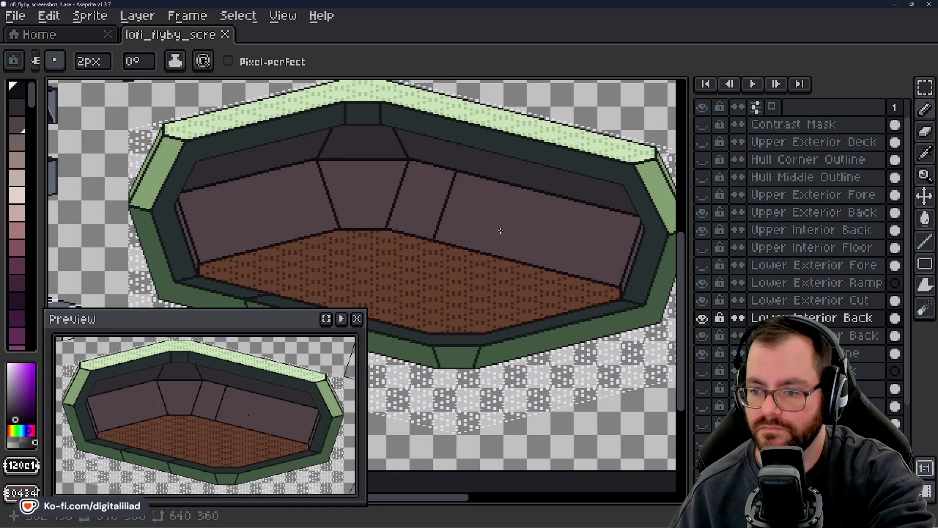
{"action": "scroll", "coordinate": [469, 215], "scroll_direction": "up", "scroll_amount": 1}
{"action": "scroll", "coordinate": [435, 245], "scroll_direction": "up", "scroll_amount": 1}
{"action": "left_click", "coordinate": [448, 234]}
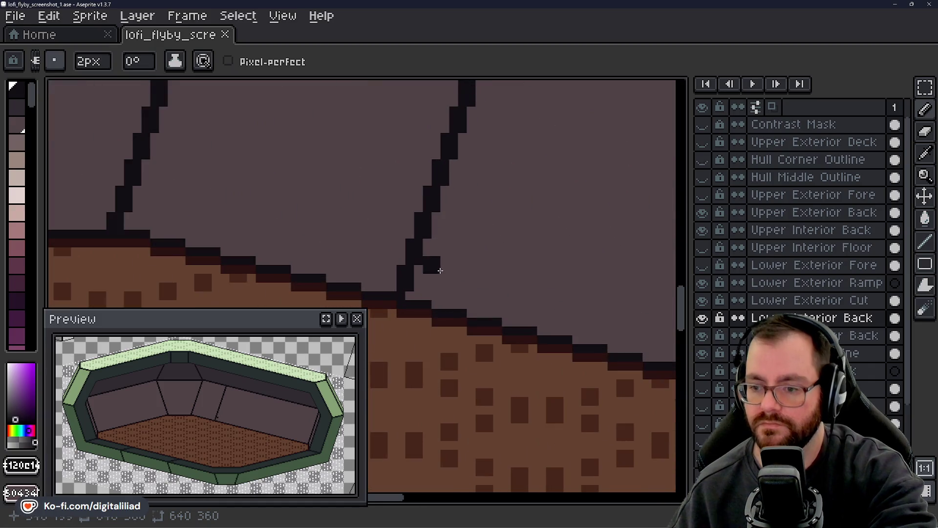
- Undo the stray block, try extra dark pixels along the seam, then undo them
{"action": "key", "text": "ctrl+z"}
{"action": "left_click_drag", "start_coordinate": [392, 288], "coordinate": [408, 267]}
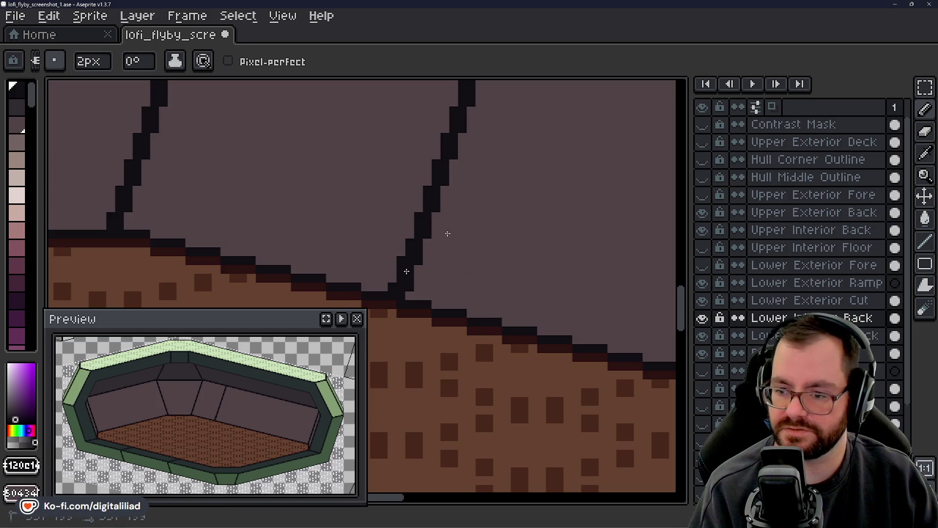
{"action": "left_click", "coordinate": [419, 203]}
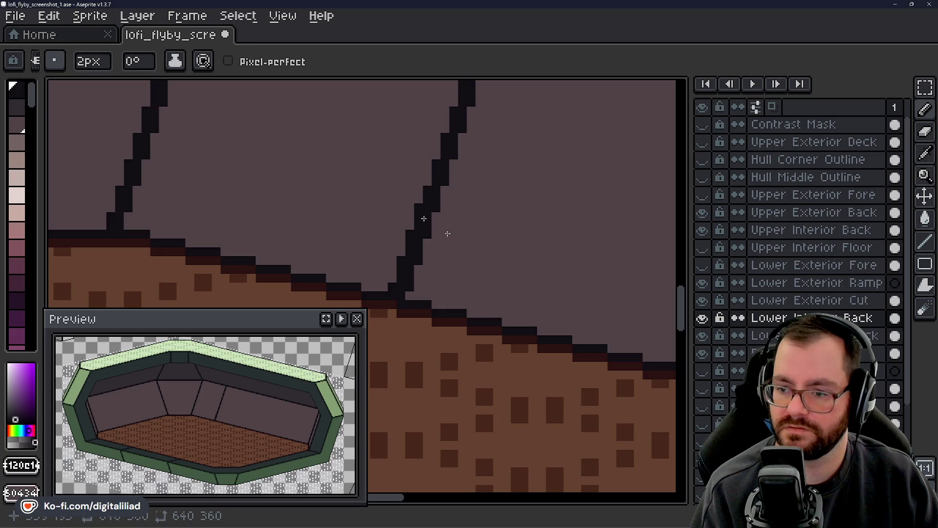
{"action": "left_click_drag", "start_coordinate": [435, 154], "coordinate": [428, 173]}
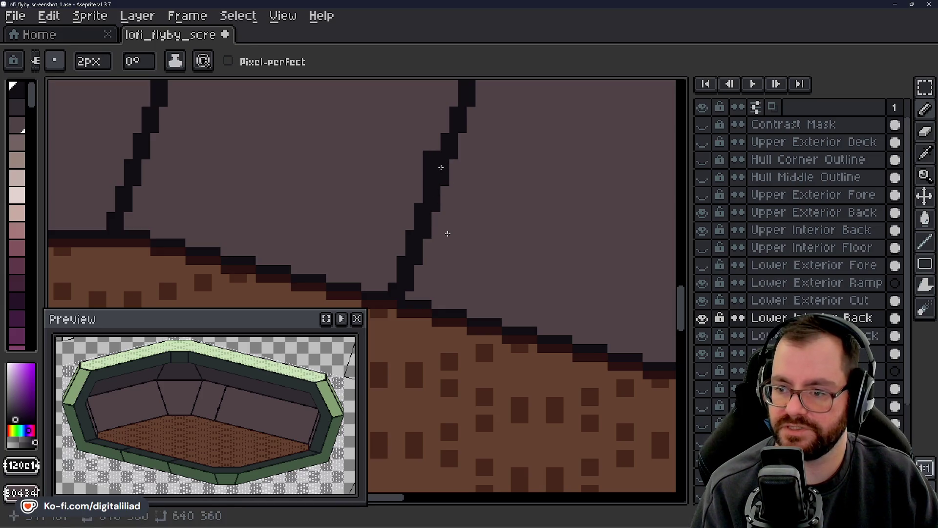
{"action": "key", "text": "ctrl+z"}
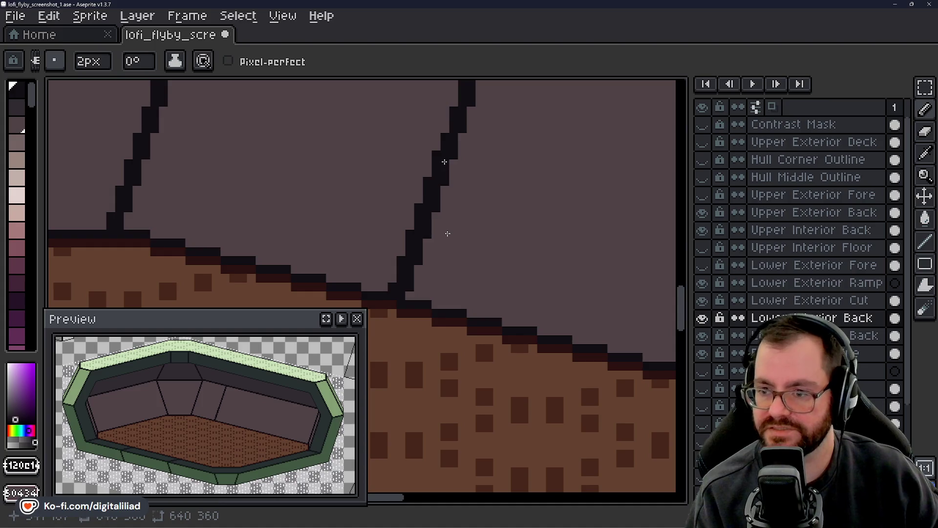
- Pan and zoom to check the upper seam and the wall panel seams
{"action": "left_click_drag", "start_coordinate": [519, 121], "coordinate": [390, 224]}
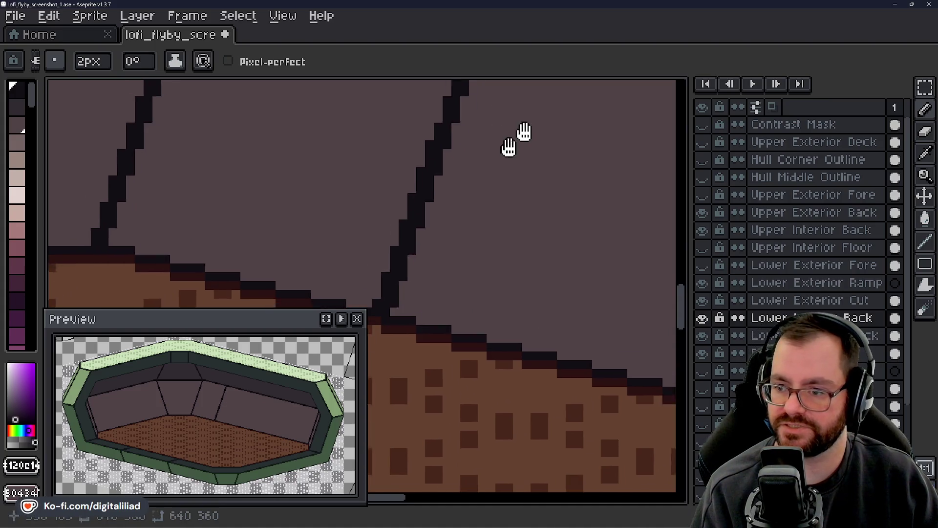
{"action": "scroll", "coordinate": [371, 224], "scroll_direction": "up", "scroll_amount": 2}
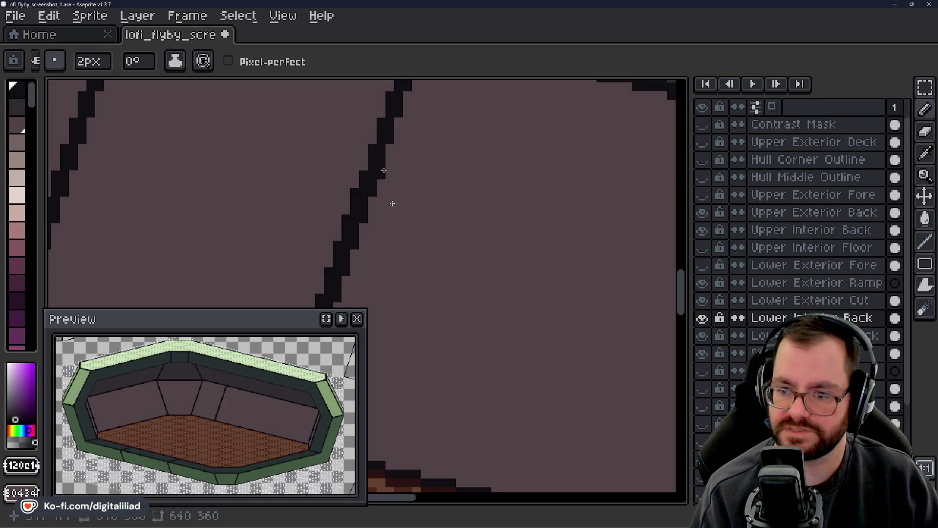
{"action": "scroll", "coordinate": [392, 203], "scroll_direction": "up", "scroll_amount": 3}
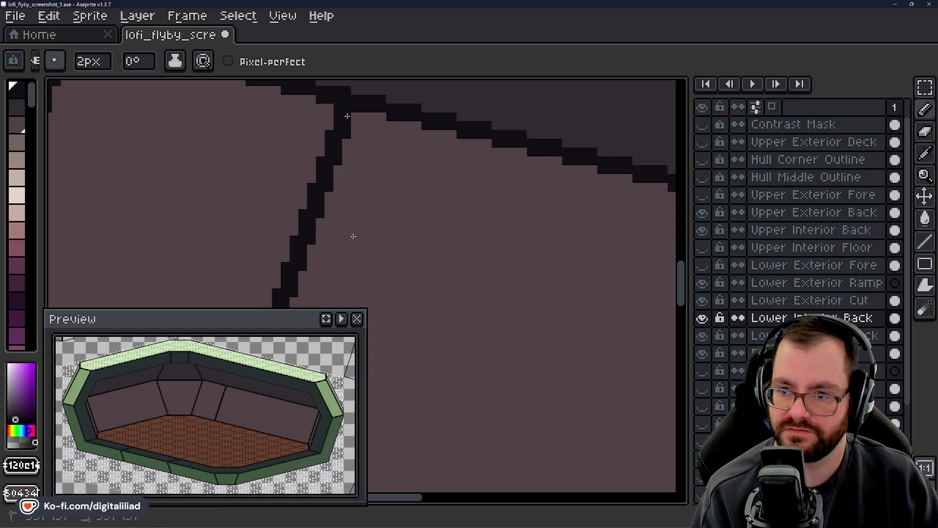
{"action": "scroll", "coordinate": [416, 200], "scroll_direction": "down", "scroll_amount": 3}
{"action": "scroll", "coordinate": [417, 200], "scroll_direction": "down", "scroll_amount": 2}
{"action": "scroll", "coordinate": [430, 248], "scroll_direction": "up", "scroll_amount": 1}
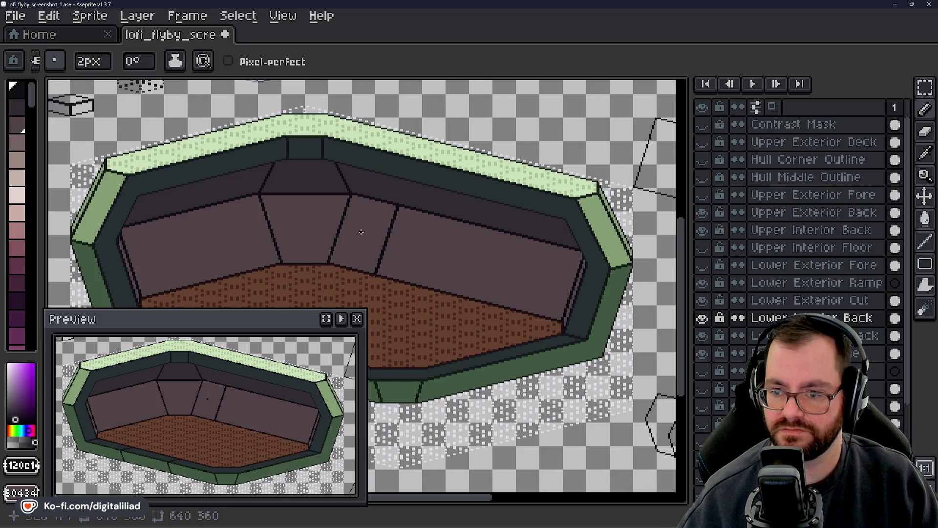
{"action": "scroll", "coordinate": [361, 232], "scroll_direction": "up", "scroll_amount": 1}
{"action": "scroll", "coordinate": [380, 262], "scroll_direction": "up", "scroll_amount": 1}
{"action": "scroll", "coordinate": [393, 289], "scroll_direction": "up", "scroll_amount": 1}
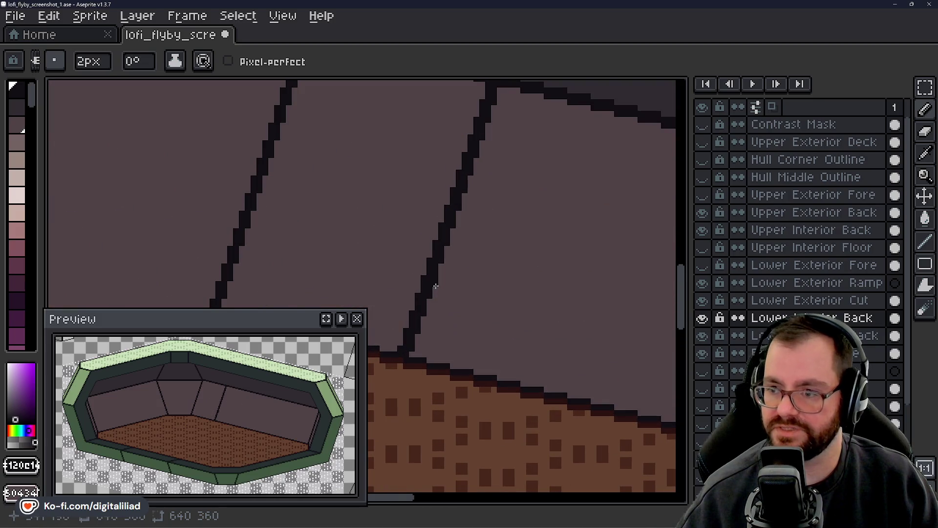
{"action": "left_click_drag", "start_coordinate": [435, 286], "coordinate": [456, 328]}
- Make Lower Interior Back the active layer, with rectangular selection ready
{"action": "key", "text": "m"}
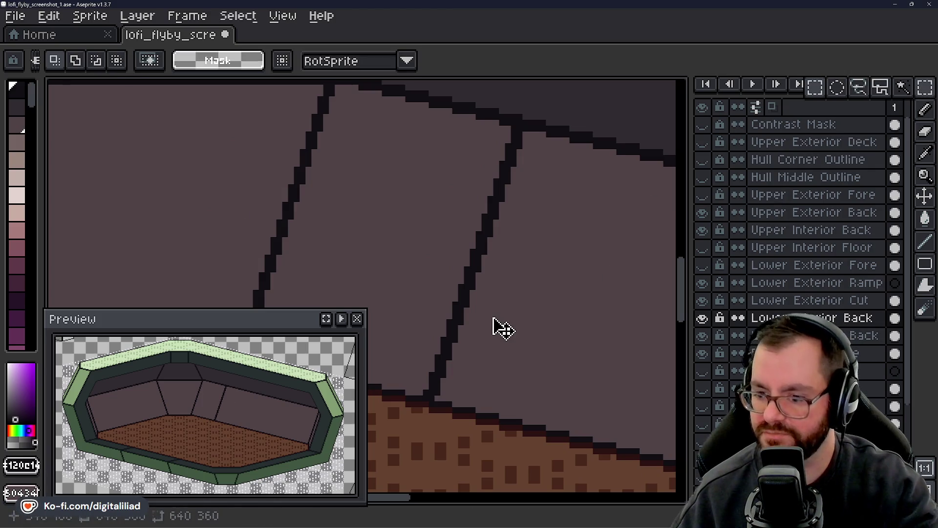
{"action": "scroll", "coordinate": [600, 274], "scroll_direction": "down", "scroll_amount": 1}
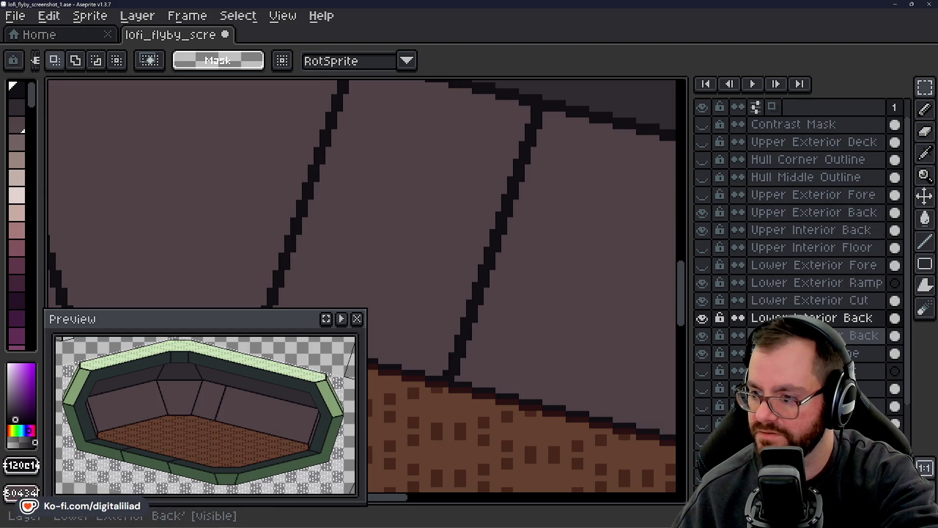
{"action": "left_click", "coordinate": [703, 318], "text": "alt"}
{"action": "left_click", "coordinate": [702, 318], "text": "alt"}
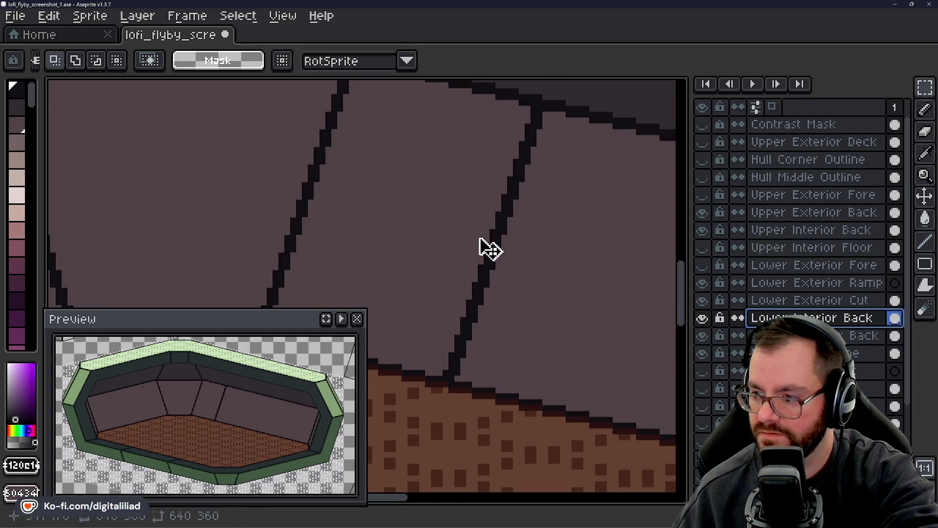
{"action": "scroll", "coordinate": [386, 238], "scroll_direction": "down", "scroll_amount": 3}
{"action": "scroll", "coordinate": [432, 225], "scroll_direction": "down", "scroll_amount": 3}
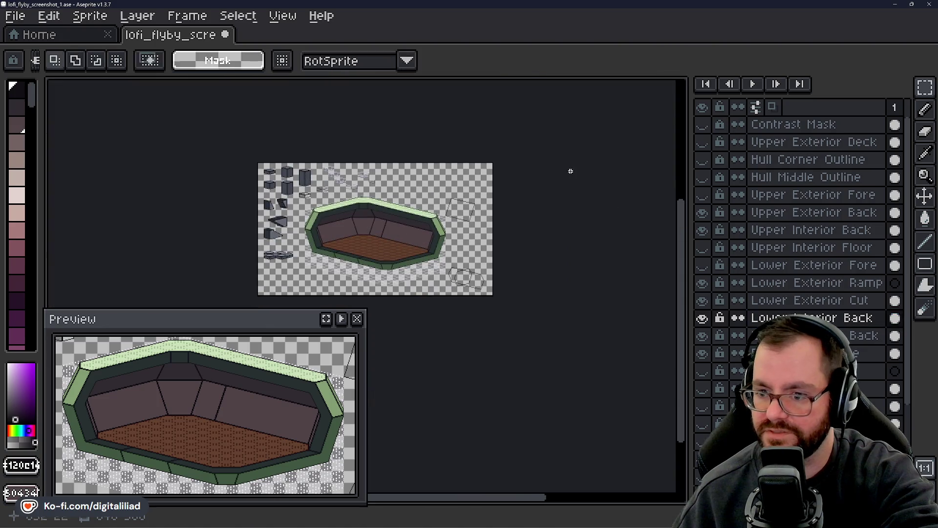
{"action": "scroll", "coordinate": [370, 230], "scroll_direction": "up", "scroll_amount": 3}
{"action": "scroll", "coordinate": [438, 208], "scroll_direction": "up", "scroll_amount": 2}
{"action": "scroll", "coordinate": [452, 188], "scroll_direction": "up", "scroll_amount": 1}
{"action": "scroll", "coordinate": [458, 154], "scroll_direction": "up", "scroll_amount": 1}
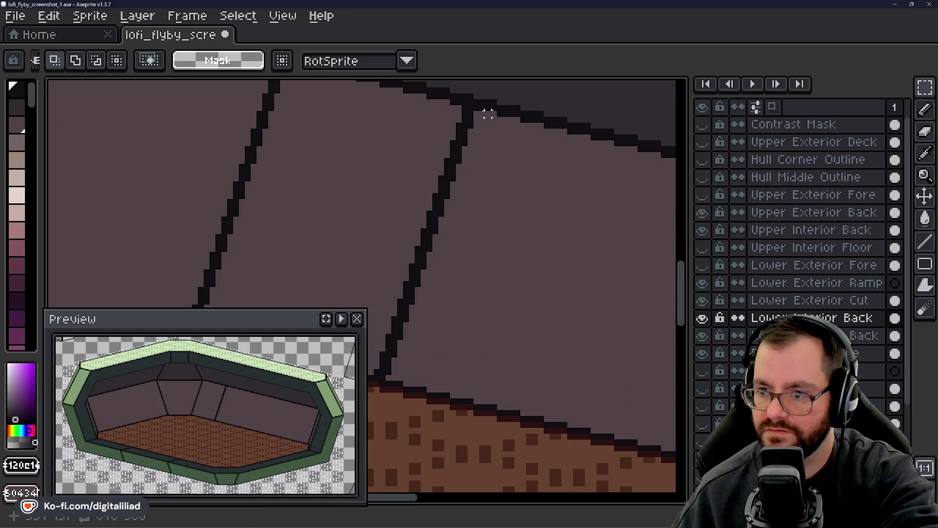
- Marquee the diagonal back-wall seam line and nudge it up one pixel
{"action": "left_click_drag", "start_coordinate": [476, 114], "coordinate": [376, 366]}
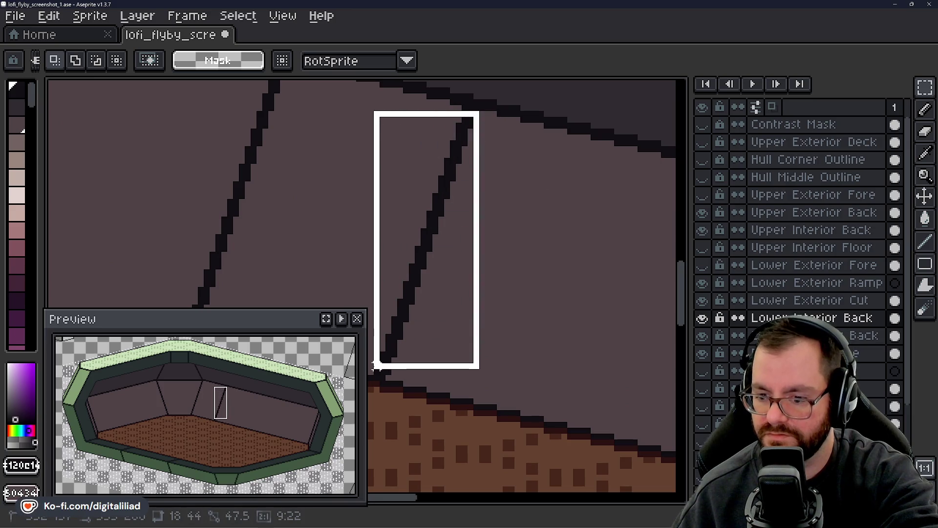
{"action": "left_click_drag", "start_coordinate": [377, 365], "coordinate": [376, 365]}
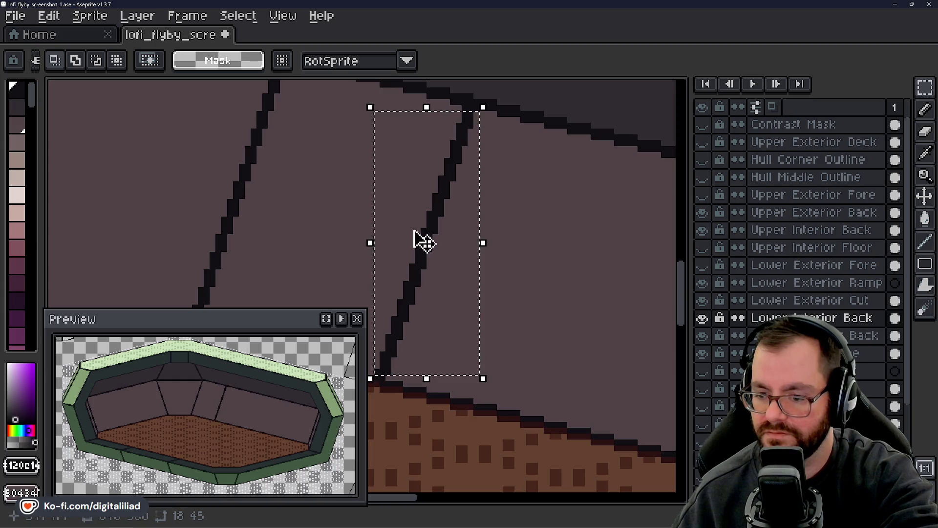
{"action": "left_click_drag", "start_coordinate": [442, 245], "coordinate": [441, 241]}
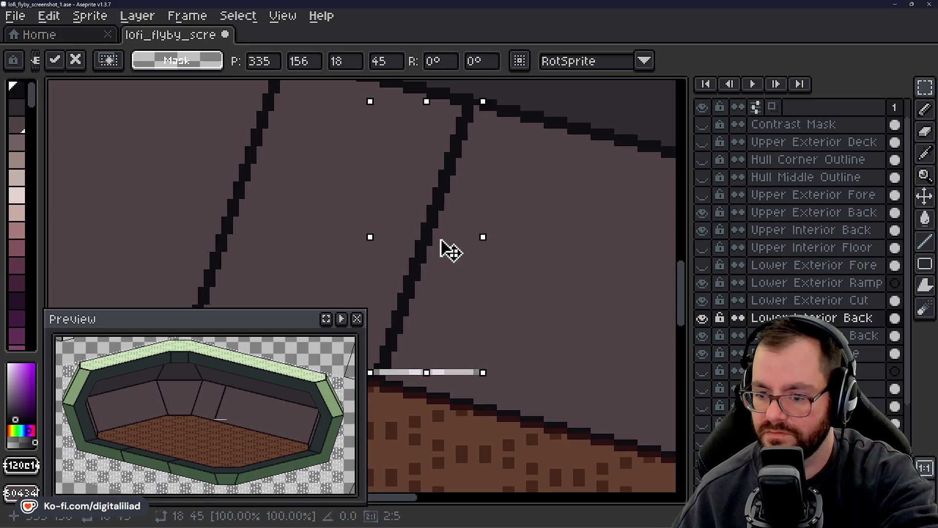
{"action": "key", "text": "Return"}
{"action": "scroll", "coordinate": [537, 230], "scroll_direction": "up", "scroll_amount": 2}
{"action": "scroll", "coordinate": [497, 157], "scroll_direction": "up", "scroll_amount": 4}
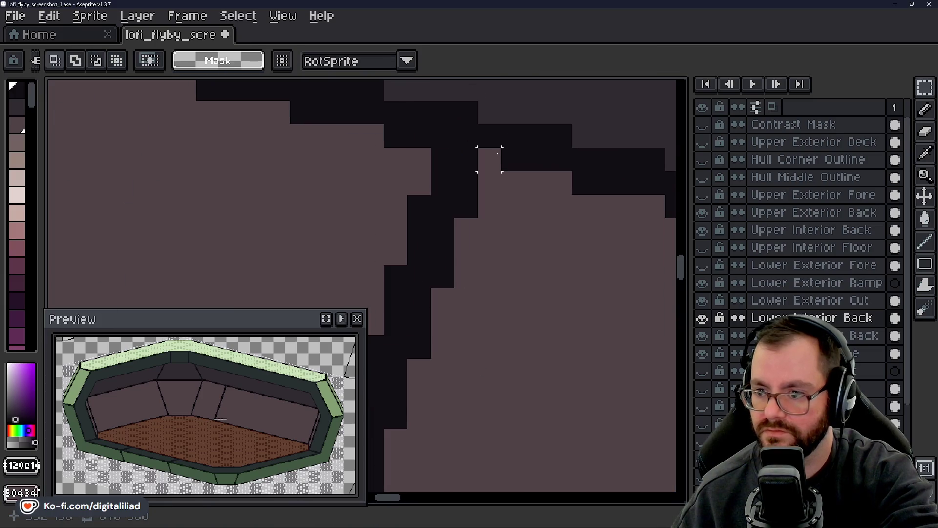
- Pencil over the leftover light strip and inspect the hull interior
{"action": "key", "text": "b"}
{"action": "scroll", "coordinate": [491, 181], "scroll_direction": "down", "scroll_amount": 4}
{"action": "scroll", "coordinate": [454, 274], "scroll_direction": "up", "scroll_amount": 1}
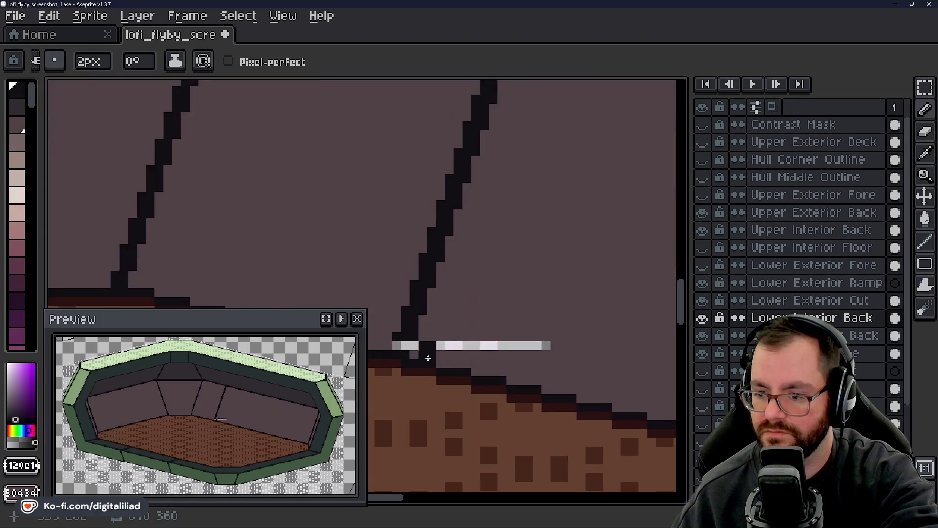
{"action": "scroll", "coordinate": [440, 338], "scroll_direction": "up", "scroll_amount": 2}
{"action": "scroll", "coordinate": [449, 327], "scroll_direction": "down", "scroll_amount": 1}
{"action": "left_click_drag", "start_coordinate": [449, 327], "coordinate": [603, 327]}
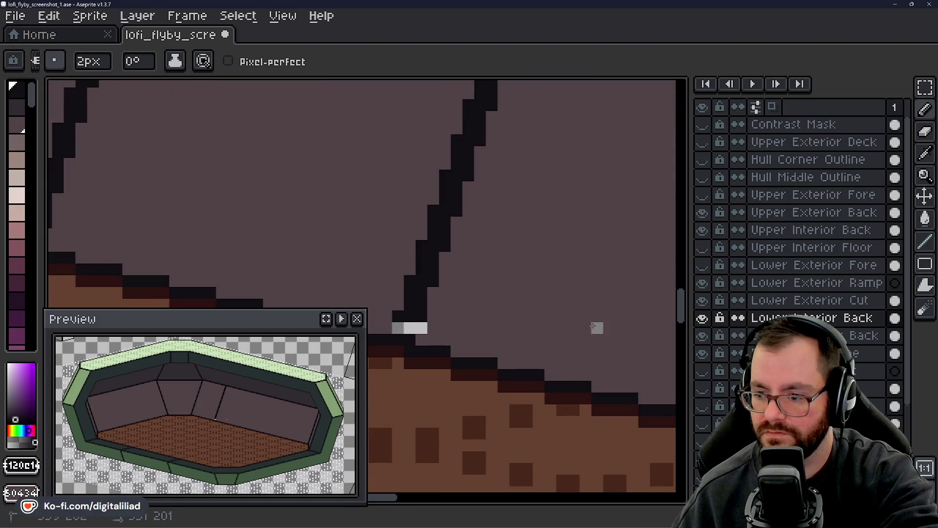
{"action": "scroll", "coordinate": [556, 321], "scroll_direction": "left", "scroll_amount": 2}
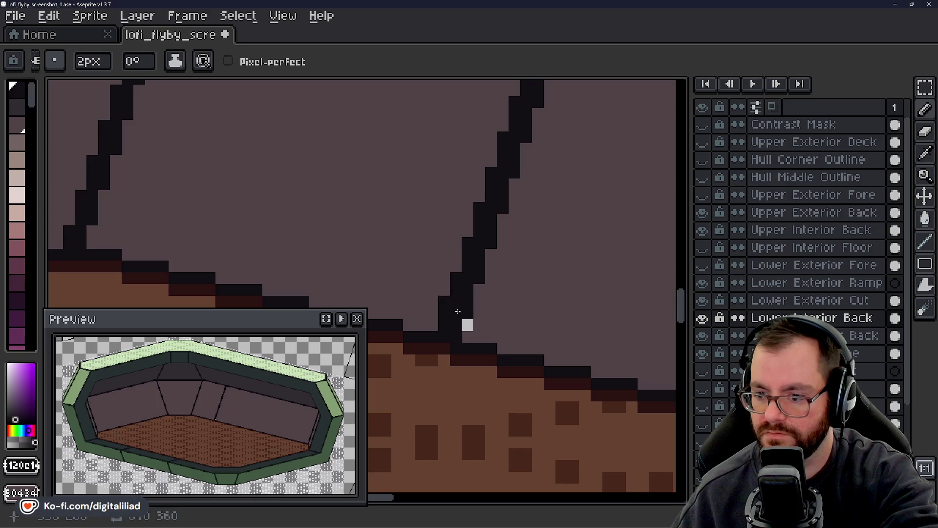
{"action": "scroll", "coordinate": [464, 308], "scroll_direction": "down", "scroll_amount": 2}
{"action": "scroll", "coordinate": [490, 297], "scroll_direction": "down", "scroll_amount": 2}
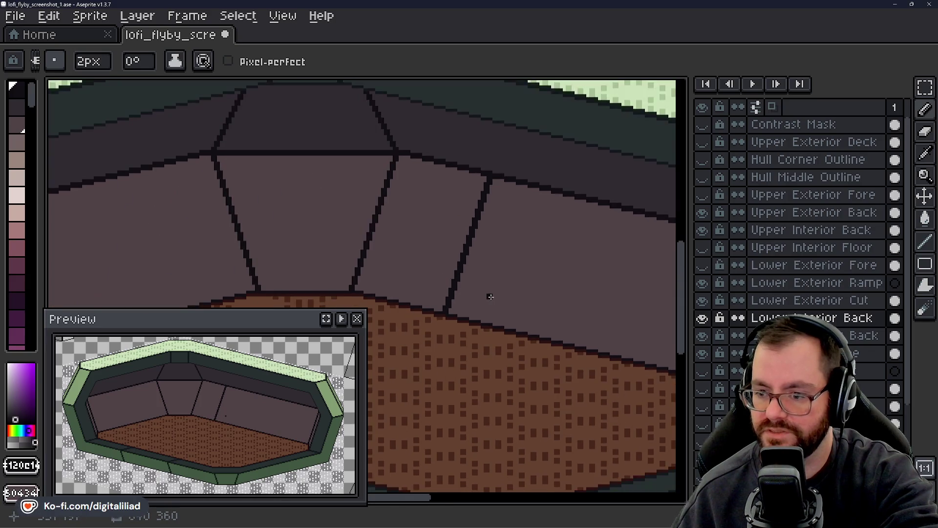
{"action": "scroll", "coordinate": [490, 296], "scroll_direction": "down", "scroll_amount": 1}
{"action": "scroll", "coordinate": [490, 296], "scroll_direction": "down", "scroll_amount": 1}
{"action": "scroll", "coordinate": [490, 297], "scroll_direction": "down", "scroll_amount": 1}
{"action": "scroll", "coordinate": [521, 311], "scroll_direction": "up", "scroll_amount": 2}
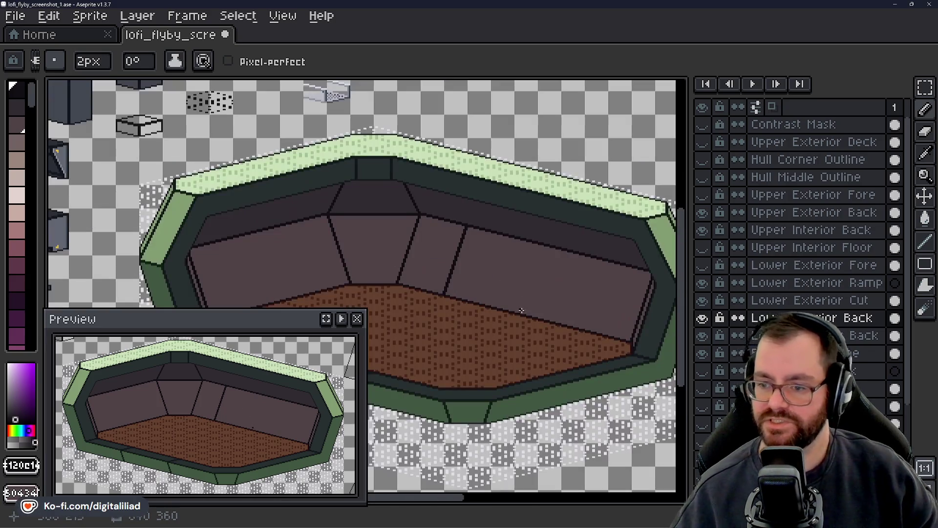
{"action": "left_click_drag", "start_coordinate": [521, 311], "coordinate": [459, 268]}
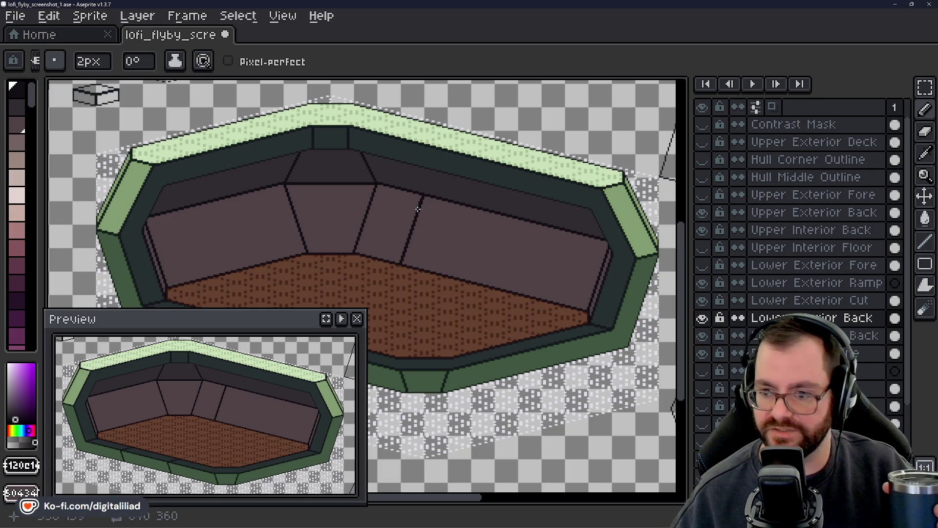
{"action": "scroll", "coordinate": [489, 274], "scroll_direction": "up", "scroll_amount": 1}
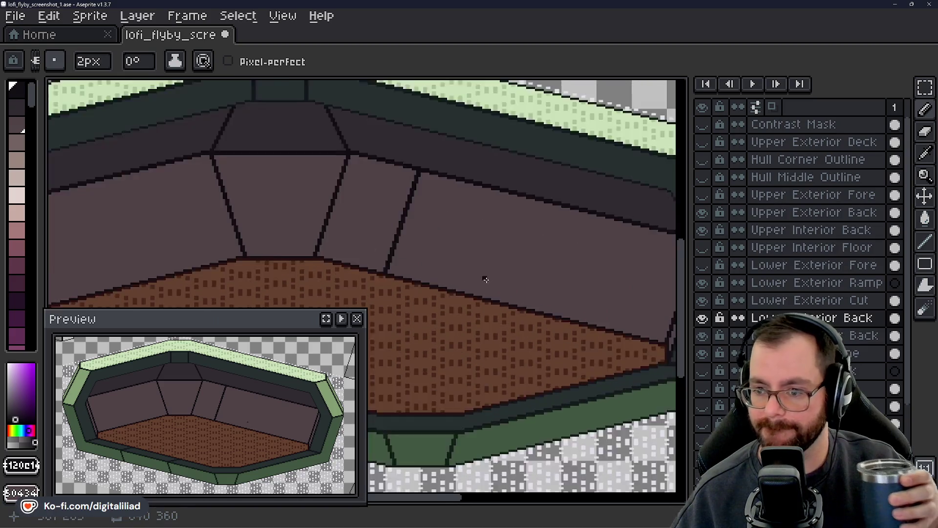
{"action": "scroll", "coordinate": [464, 261], "scroll_direction": "up", "scroll_amount": 1}
{"action": "scroll", "coordinate": [441, 250], "scroll_direction": "up", "scroll_amount": 1}
{"action": "left_click", "coordinate": [924, 87]}
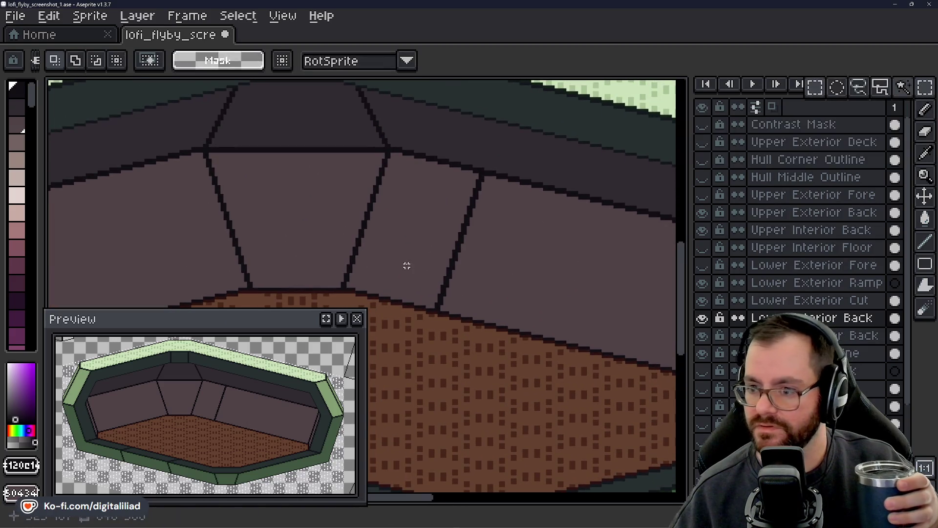
- Box-select the diagonal back-wall seam line and frame the long wall panel to its right
{"action": "scroll", "coordinate": [489, 195], "scroll_direction": "up", "scroll_amount": 1}
{"action": "scroll", "coordinate": [497, 164], "scroll_direction": "up", "scroll_amount": 1}
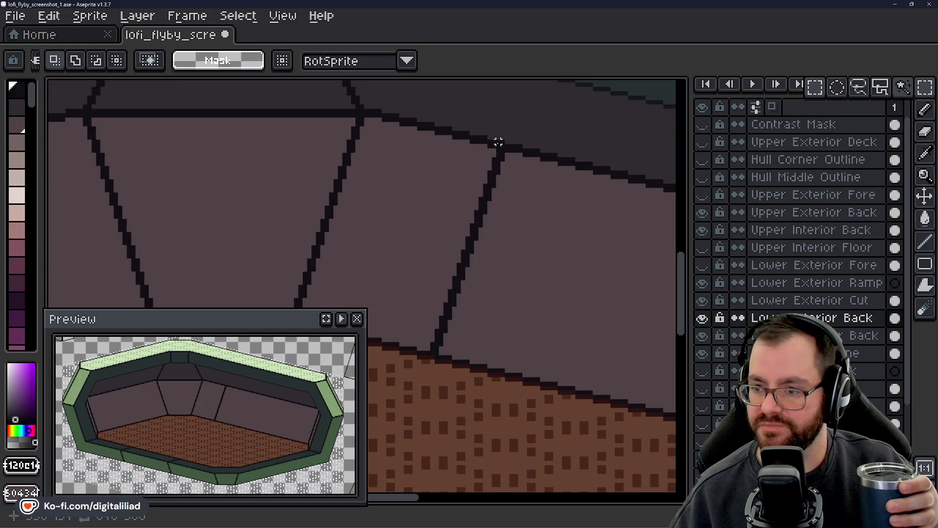
{"action": "left_click_drag", "start_coordinate": [503, 150], "coordinate": [436, 351]}
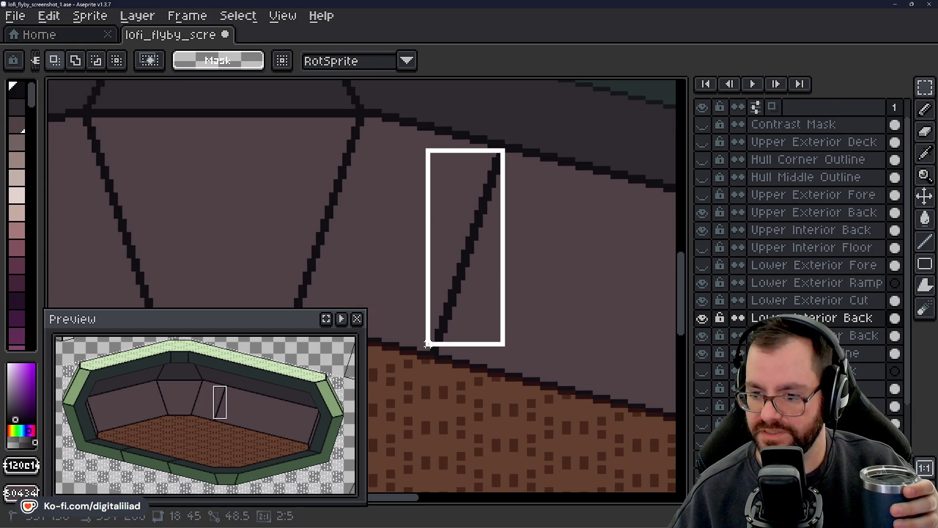
{"action": "left_click_drag", "start_coordinate": [436, 352], "coordinate": [437, 351]}
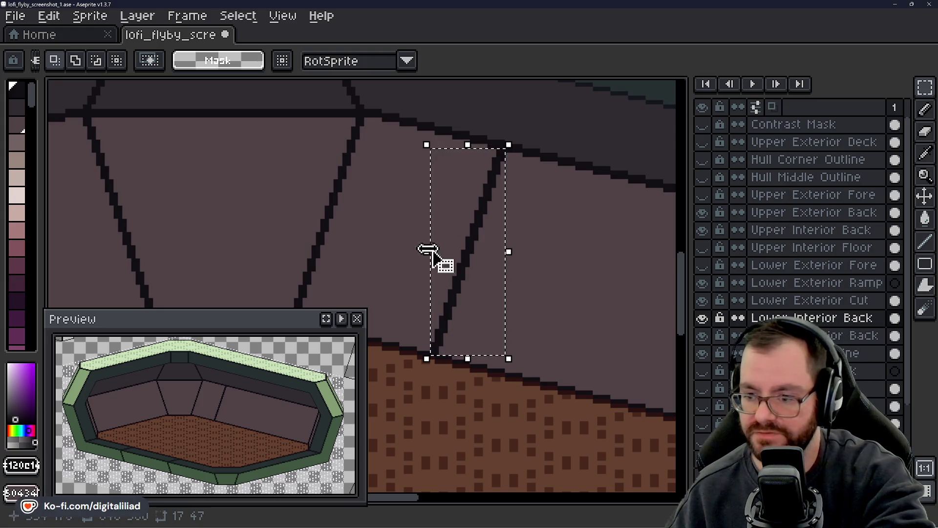
{"action": "left_click", "coordinate": [484, 261]}
{"action": "mouse_move", "coordinate": [528, 254]}
{"action": "left_mouse_down"}
{"action": "mouse_move", "coordinate": [465, 203]}
{"action": "mouse_move", "coordinate": [364, 187]}
{"action": "left_mouse_up"}
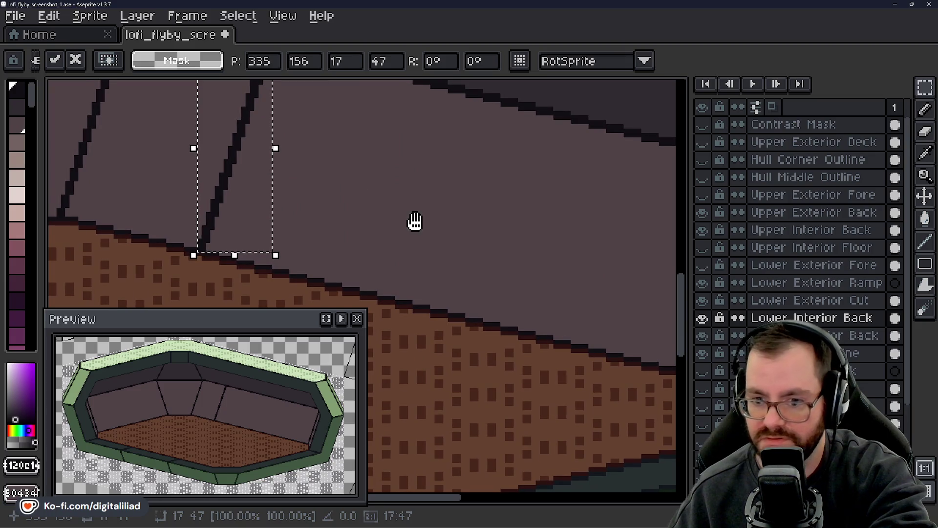
{"action": "left_click_drag", "start_coordinate": [417, 221], "coordinate": [419, 218]}
{"action": "scroll", "coordinate": [419, 216], "scroll_direction": "down", "scroll_amount": 2}
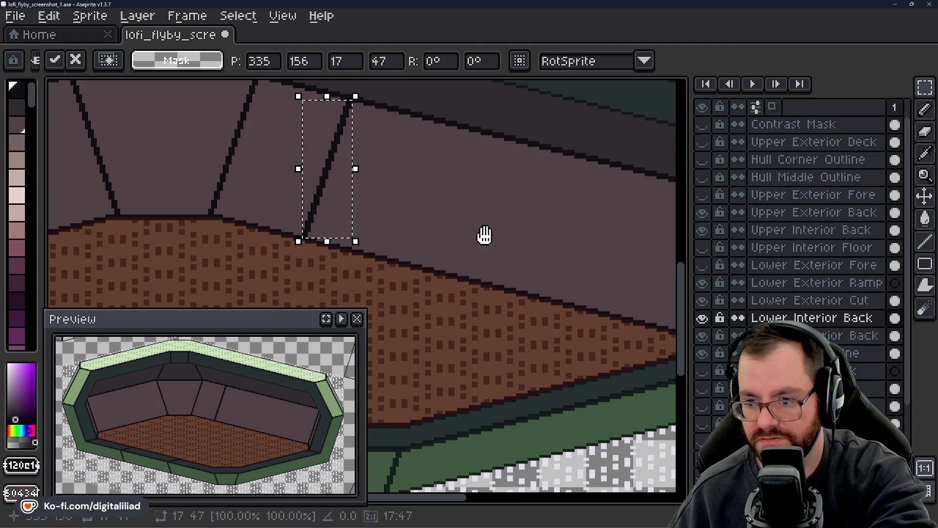
{"action": "left_click_drag", "start_coordinate": [485, 235], "coordinate": [408, 220]}
{"action": "scroll", "coordinate": [415, 249], "scroll_direction": "up", "scroll_amount": 2}
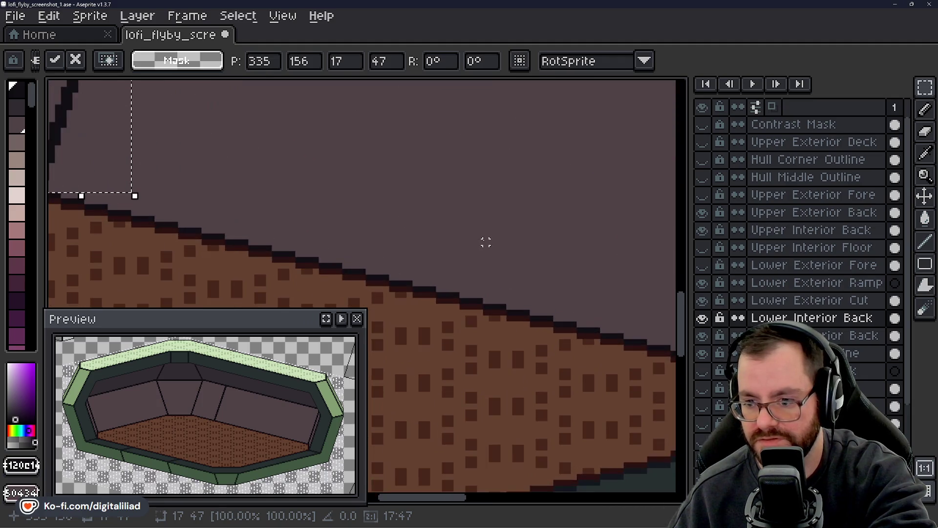
- Paste a copy of the seam onto the long wall panel, nudge it down 1px, and commit
{"action": "key", "text": "Return"}
{"action": "left_click_drag", "start_coordinate": [128, 266], "coordinate": [469, 139]}
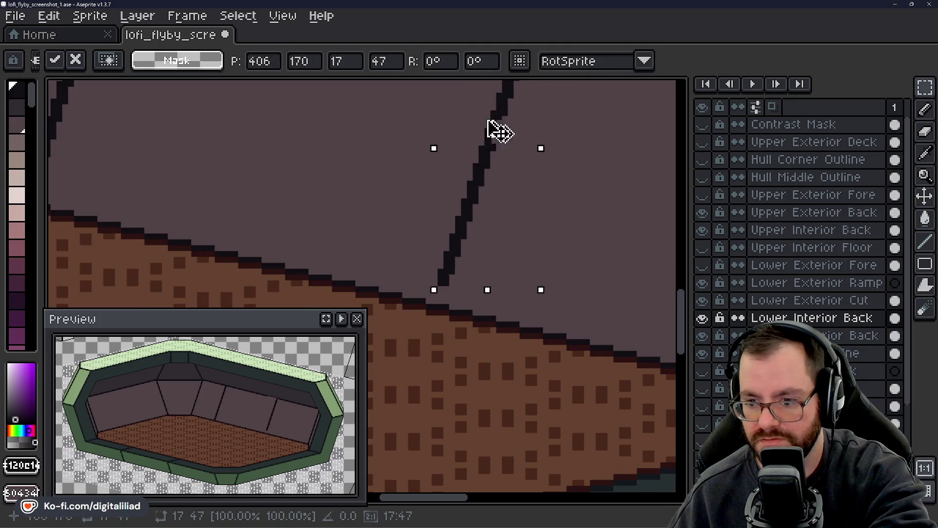
{"action": "key", "text": "Down"}
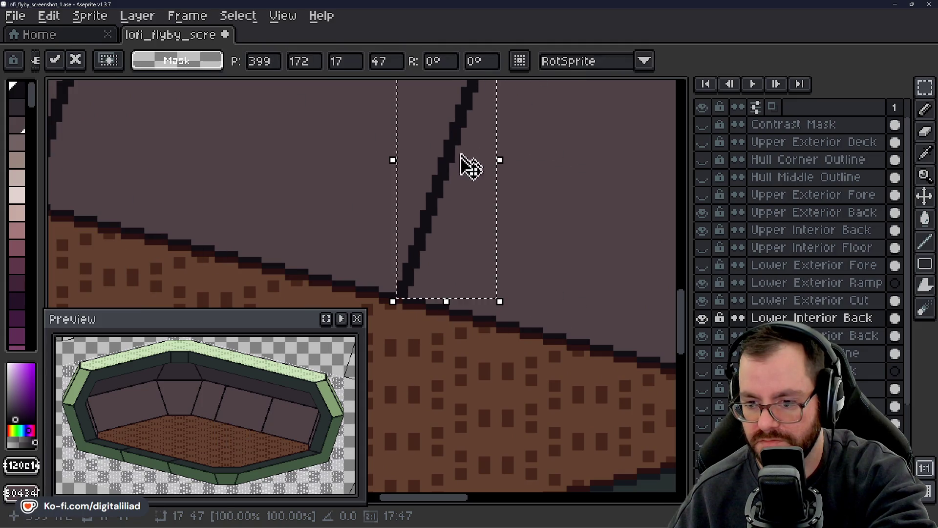
{"action": "scroll", "coordinate": [467, 176], "scroll_direction": "down", "scroll_amount": 2}
{"action": "key", "text": "Return"}
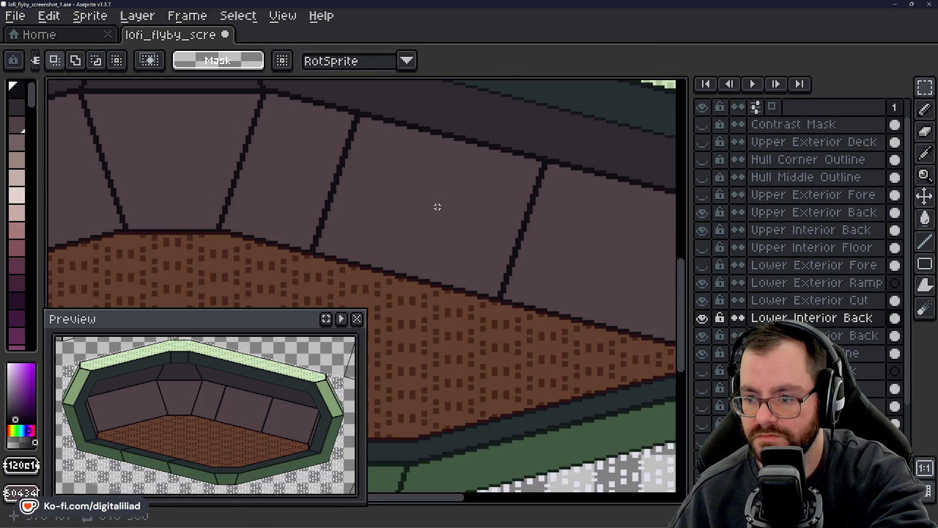
{"action": "scroll", "coordinate": [438, 205], "scroll_direction": "down", "scroll_amount": 2}
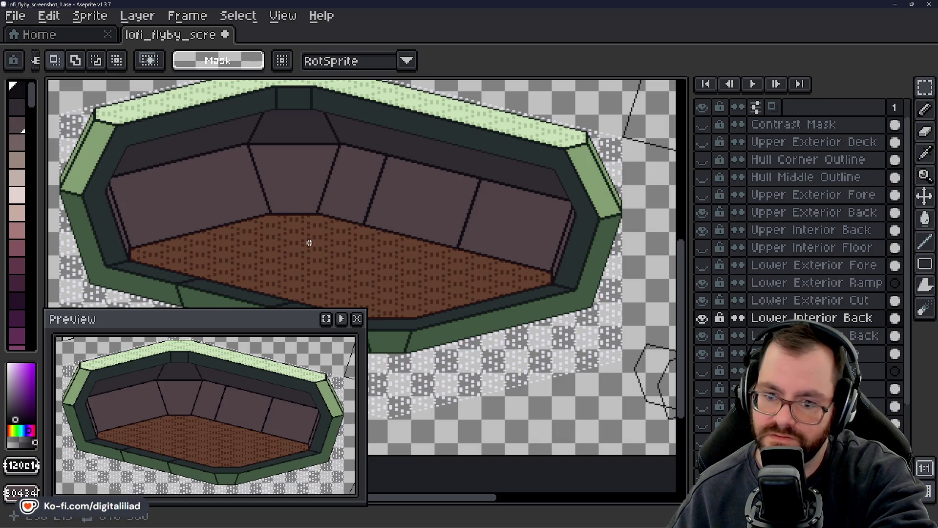
- Undo the pasted seam copy and move the seam line further right along the wall
{"action": "scroll", "coordinate": [367, 216], "scroll_direction": "up", "scroll_amount": 3}
{"action": "key", "text": "ctrl+z"}
{"action": "mouse_move", "coordinate": [387, 172]}
{"action": "left_mouse_down"}
{"action": "mouse_move", "coordinate": [474, 206]}
{"action": "mouse_move", "coordinate": [431, 179]}
{"action": "left_mouse_up"}
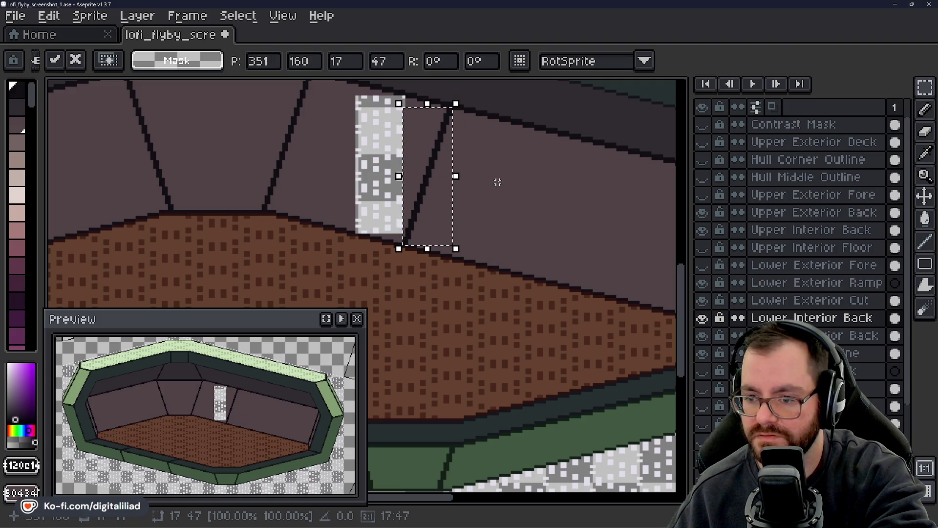
{"action": "key", "text": "Return"}
- Fill the leftover transparent gap in the wall with the wall colour
{"action": "scroll", "coordinate": [400, 159], "scroll_direction": "up", "scroll_amount": 1}
{"action": "key", "text": "g"}
{"action": "left_click", "coordinate": [367, 150]}
{"action": "scroll", "coordinate": [503, 205], "scroll_direction": "down", "scroll_amount": 1}
{"action": "scroll", "coordinate": [430, 188], "scroll_direction": "down", "scroll_amount": 1}
{"action": "scroll", "coordinate": [406, 191], "scroll_direction": "down", "scroll_amount": 1}
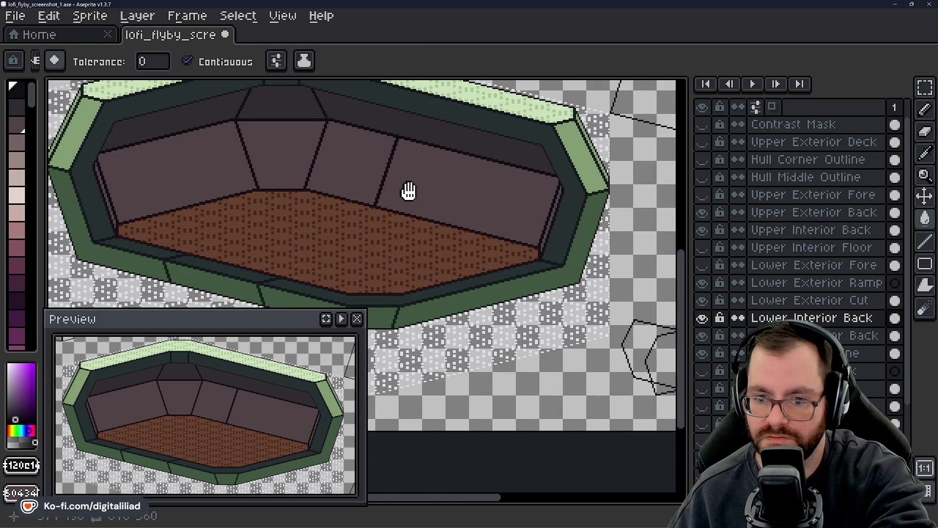
- Paste another seam copy and set it on the right wall panel
{"action": "key", "text": "ctrl+v"}
{"action": "left_click_drag", "start_coordinate": [393, 193], "coordinate": [496, 206]}
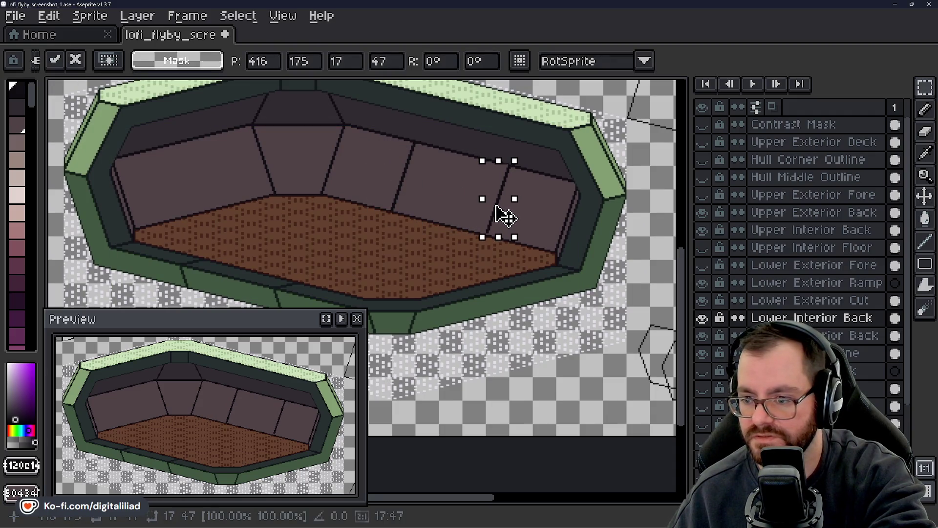
{"action": "key", "text": "Return"}
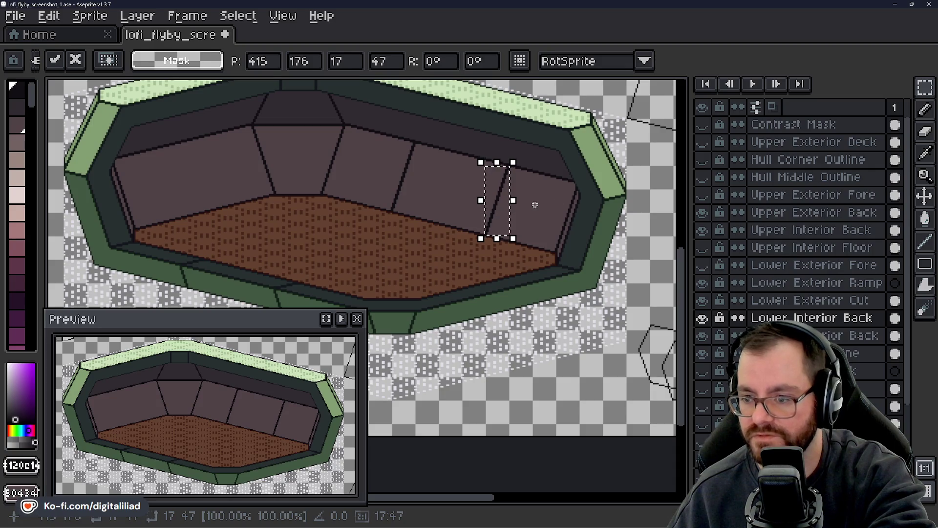
- Save the hull sprite's .ase file
{"action": "scroll", "coordinate": [499, 189], "scroll_direction": "up", "scroll_amount": 2}
{"action": "scroll", "coordinate": [455, 287], "scroll_direction": "up", "scroll_amount": 1}
{"action": "scroll", "coordinate": [456, 287], "scroll_direction": "up", "scroll_amount": 1}
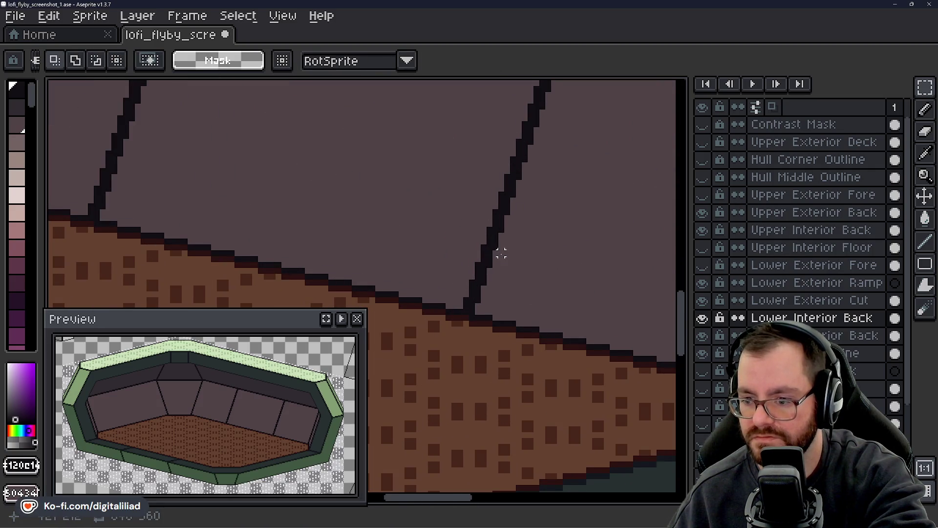
{"action": "scroll", "coordinate": [501, 253], "scroll_direction": "down", "scroll_amount": 2}
{"action": "scroll", "coordinate": [498, 241], "scroll_direction": "down", "scroll_amount": 1}
{"action": "scroll", "coordinate": [476, 255], "scroll_direction": "down", "scroll_amount": 1}
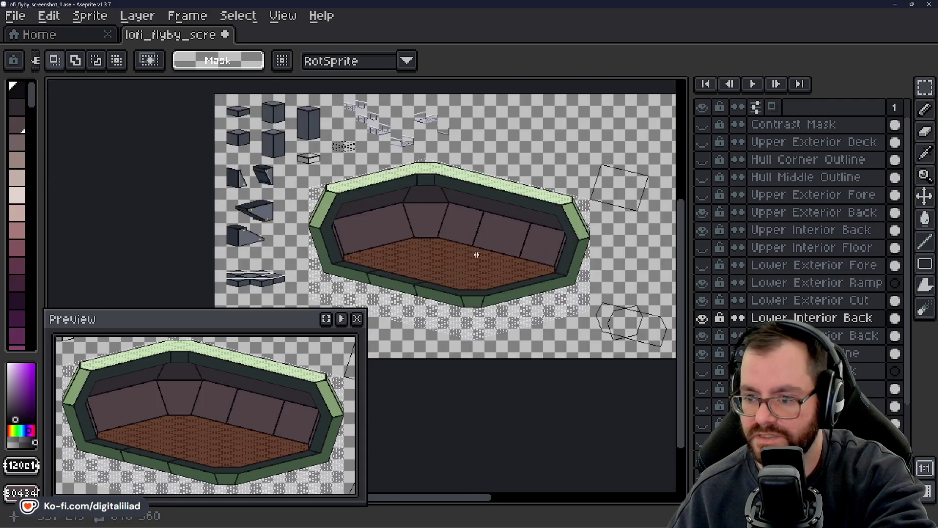
{"action": "scroll", "coordinate": [477, 254], "scroll_direction": "up", "scroll_amount": 1}
{"action": "scroll", "coordinate": [476, 259], "scroll_direction": "up", "scroll_amount": 1}
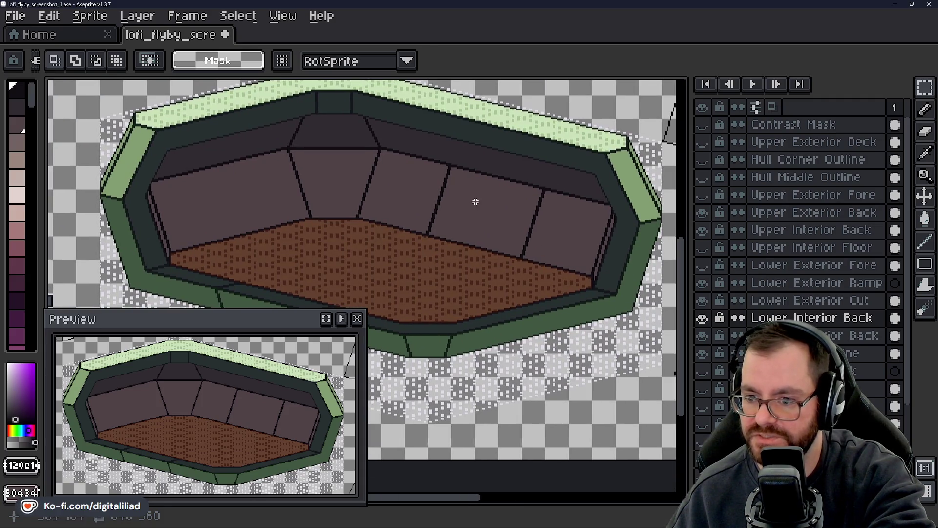
{"action": "key", "text": "ctrl+s"}
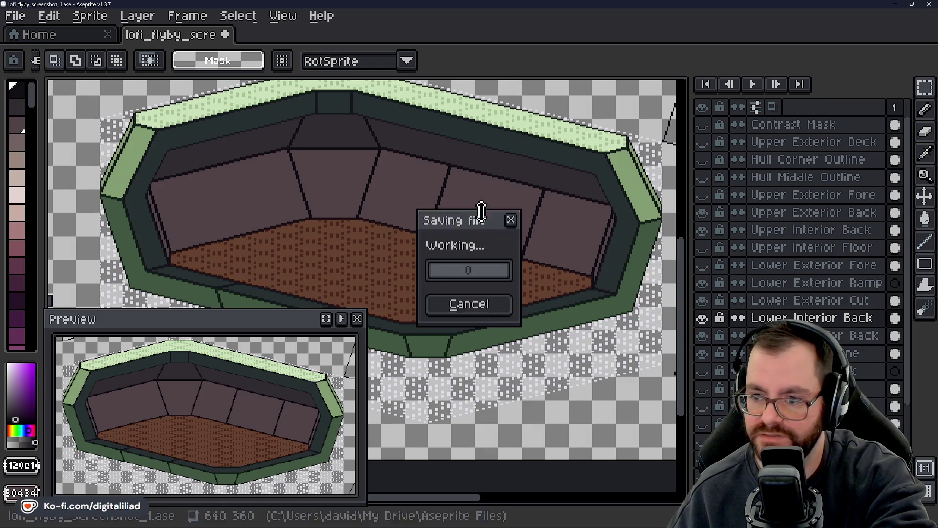
- Re-centre the hull and close the Preview window
{"action": "scroll", "coordinate": [484, 210], "scroll_direction": "up", "scroll_amount": 1}
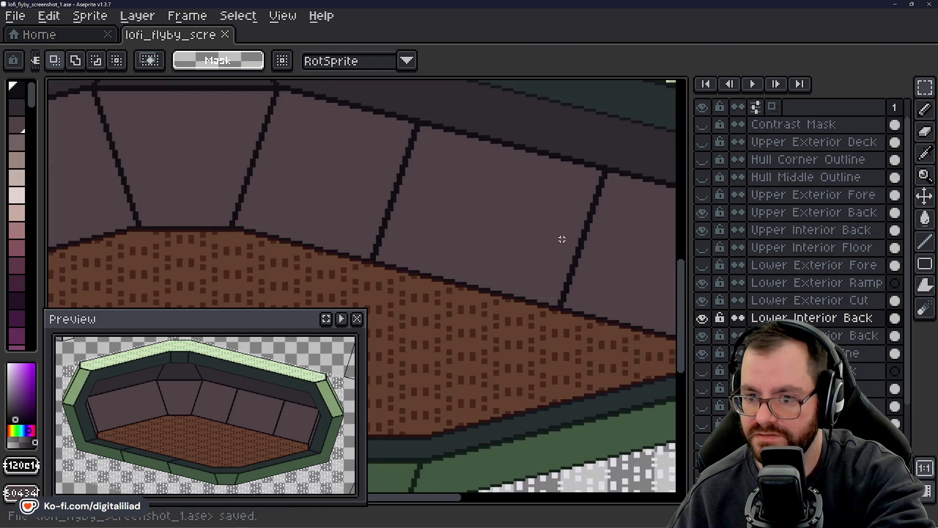
{"action": "scroll", "coordinate": [562, 239], "scroll_direction": "down", "scroll_amount": 1}
{"action": "mouse_move", "coordinate": [486, 250]}
{"action": "left_mouse_down"}
{"action": "mouse_move", "coordinate": [446, 209]}
{"action": "mouse_move", "coordinate": [440, 215]}
{"action": "mouse_move", "coordinate": [505, 260]}
{"action": "mouse_move", "coordinate": [444, 275]}
{"action": "left_mouse_up"}
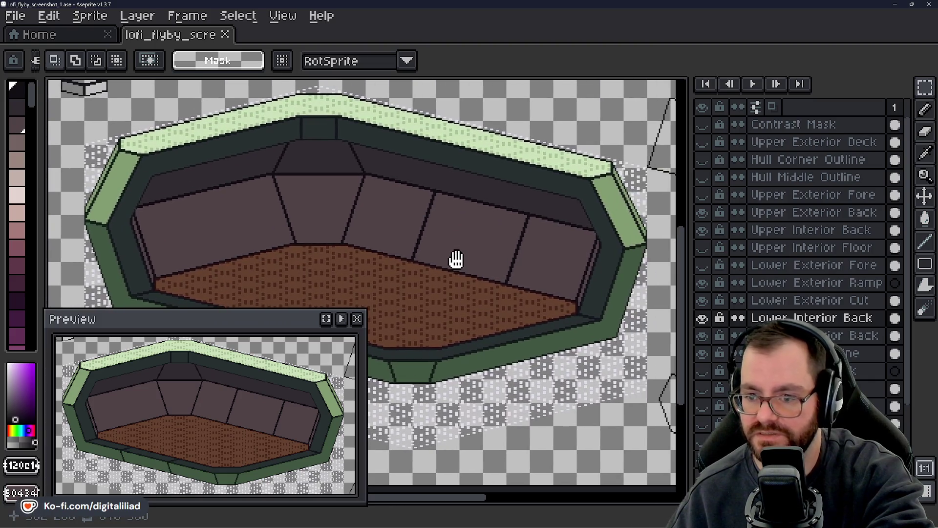
{"action": "left_click", "coordinate": [357, 318]}
- Save, then show the Lower Exterior Fore and Upper Exterior Fore layers
{"action": "mouse_move", "coordinate": [385, 310]}
{"action": "left_mouse_down"}
{"action": "mouse_move", "coordinate": [413, 289]}
{"action": "mouse_move", "coordinate": [423, 303]}
{"action": "left_mouse_up"}
{"action": "key", "text": "ctrl+s"}
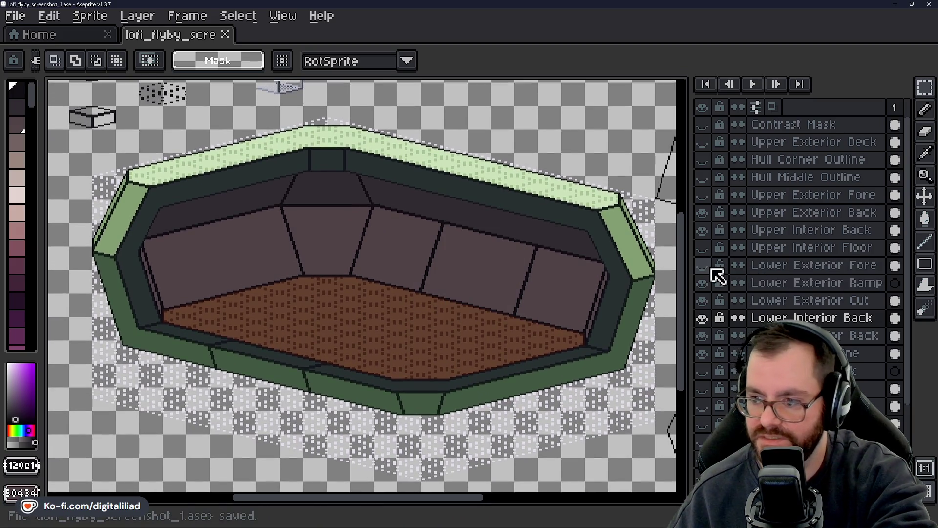
{"action": "left_click", "coordinate": [702, 264]}
{"action": "left_click", "coordinate": [703, 197]}
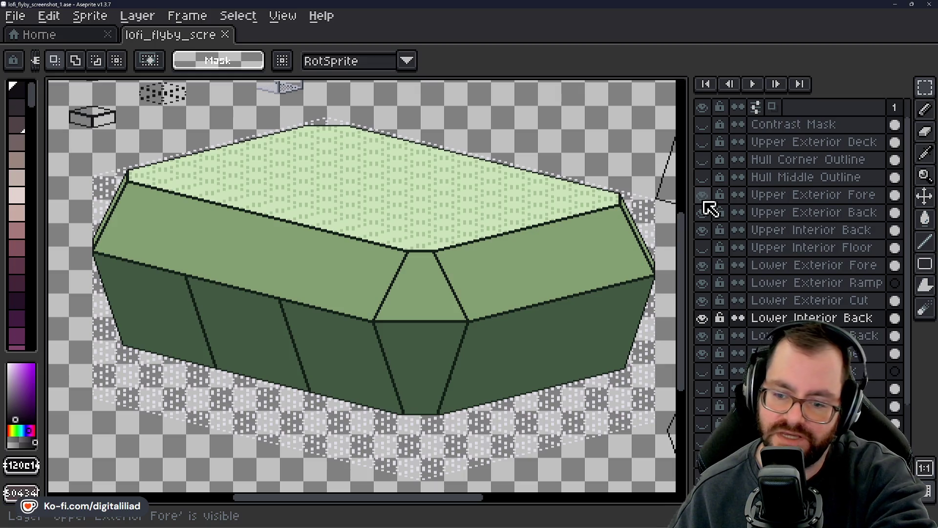
{"action": "left_click", "coordinate": [702, 196]}
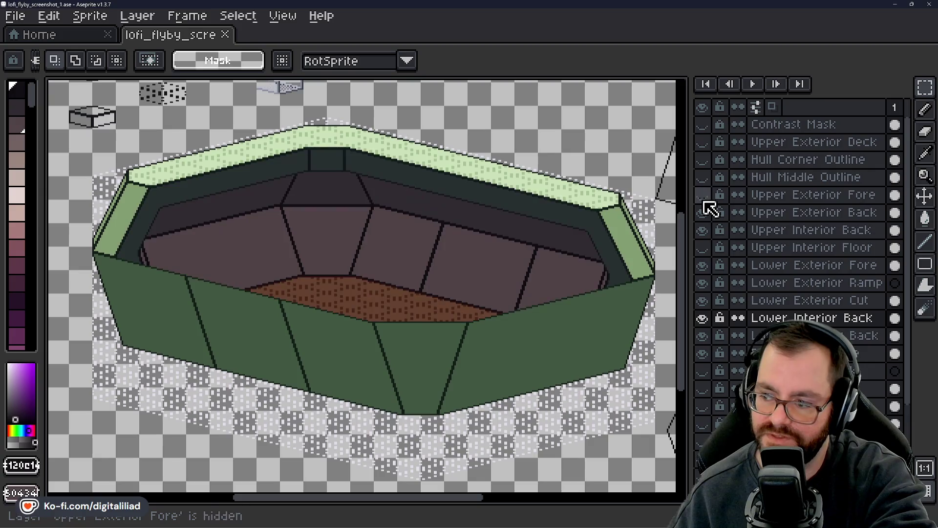
{"action": "left_click", "coordinate": [704, 266]}
{"action": "left_click", "coordinate": [704, 266]}
{"action": "left_click", "coordinate": [704, 267]}
{"action": "left_click", "coordinate": [703, 266]}
{"action": "double_click", "coordinate": [704, 266]}
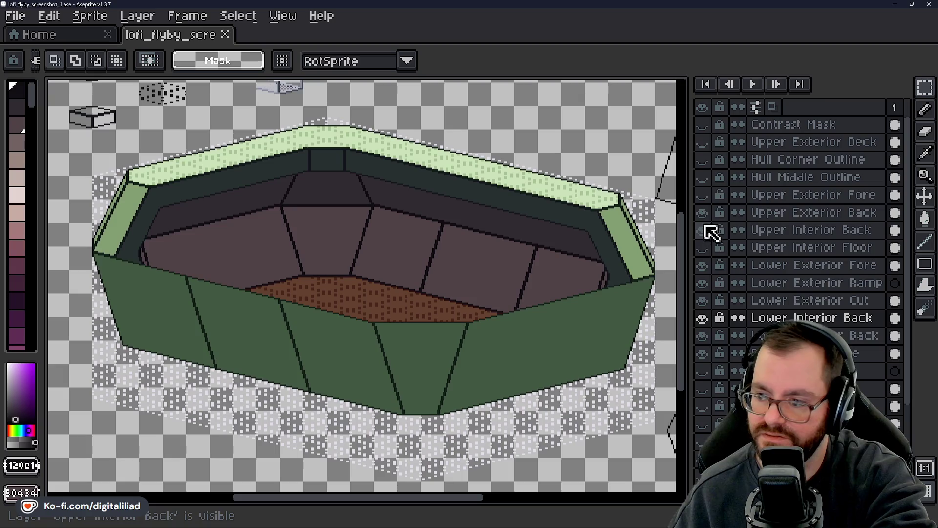
{"action": "left_click", "coordinate": [704, 197]}
{"action": "left_click", "coordinate": [704, 196]}
{"action": "left_click", "coordinate": [703, 196]}
{"action": "left_click", "coordinate": [703, 196]}
{"action": "left_click", "coordinate": [704, 196]}
{"action": "left_click", "coordinate": [703, 196]}
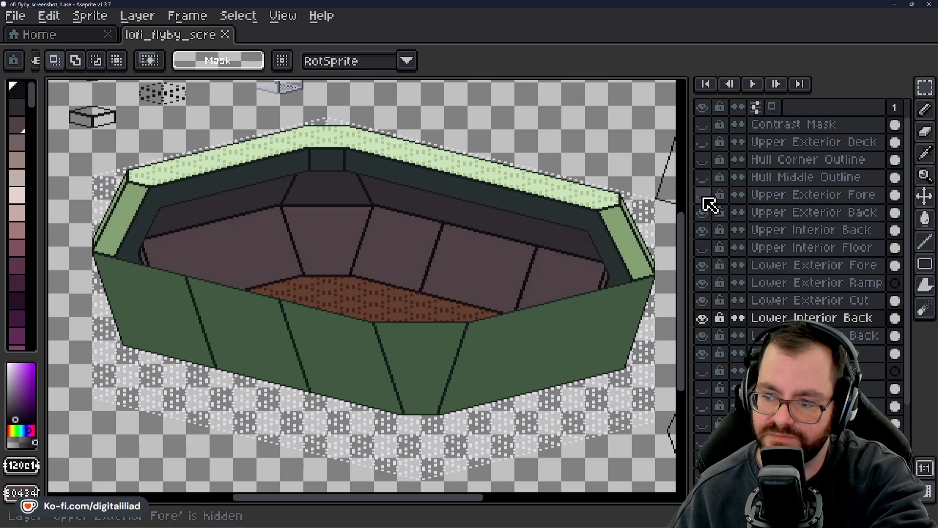
{"action": "left_click", "coordinate": [703, 196]}
{"action": "left_click", "coordinate": [704, 197]}
{"action": "left_click", "coordinate": [704, 196]}
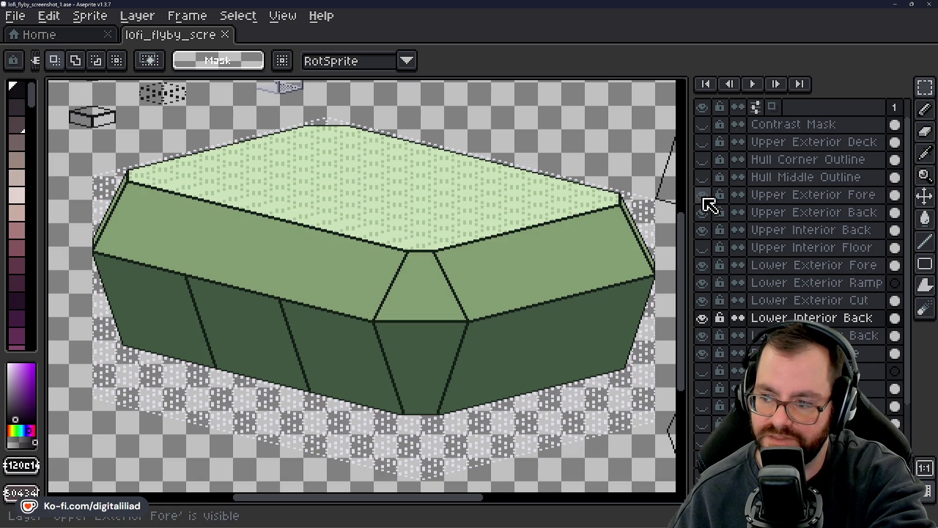
{"action": "key", "text": "ctrl+s"}
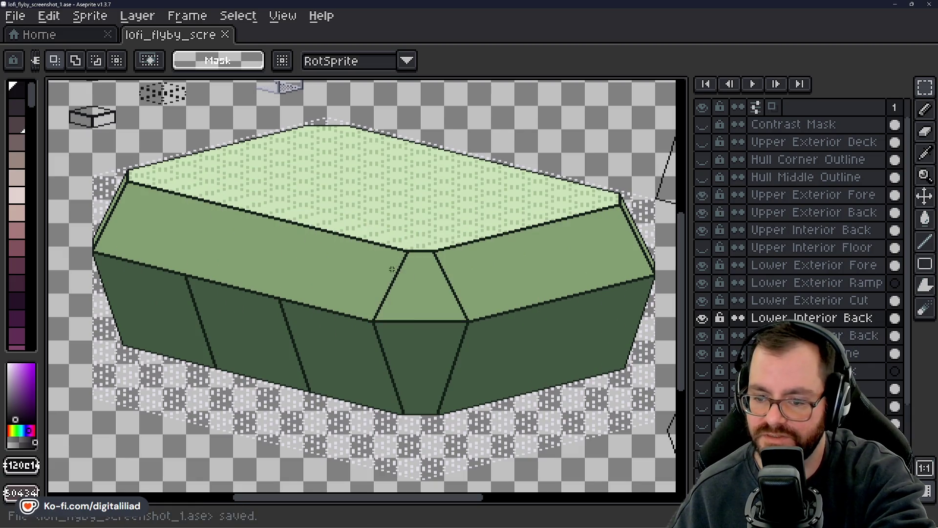
{"action": "scroll", "coordinate": [514, 263], "scroll_direction": "down", "scroll_amount": 3}
{"action": "scroll", "coordinate": [394, 270], "scroll_direction": "up", "scroll_amount": 2}
{"action": "scroll", "coordinate": [395, 270], "scroll_direction": "up", "scroll_amount": 1}
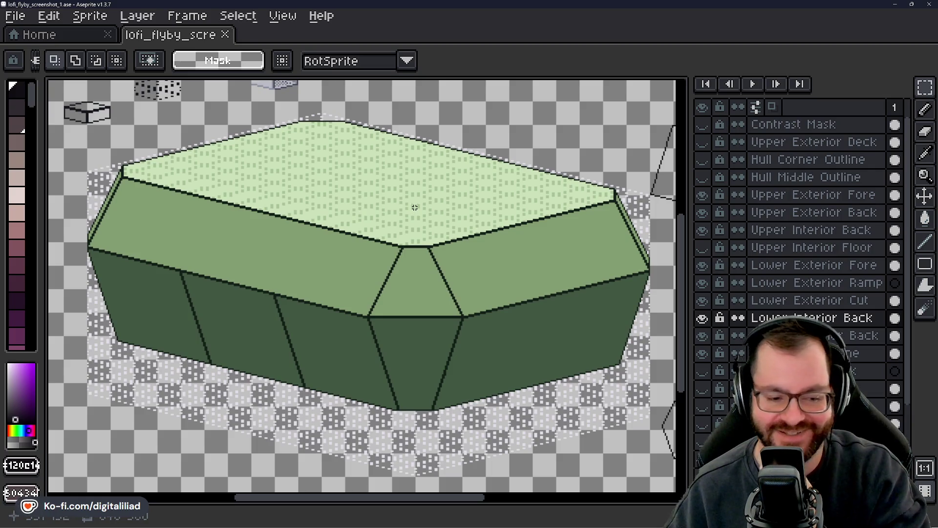
{"action": "left_click", "coordinate": [704, 266]}
- Hide the Upper Exterior Fore layer to expose the upper interior
{"action": "left_click", "coordinate": [703, 195]}
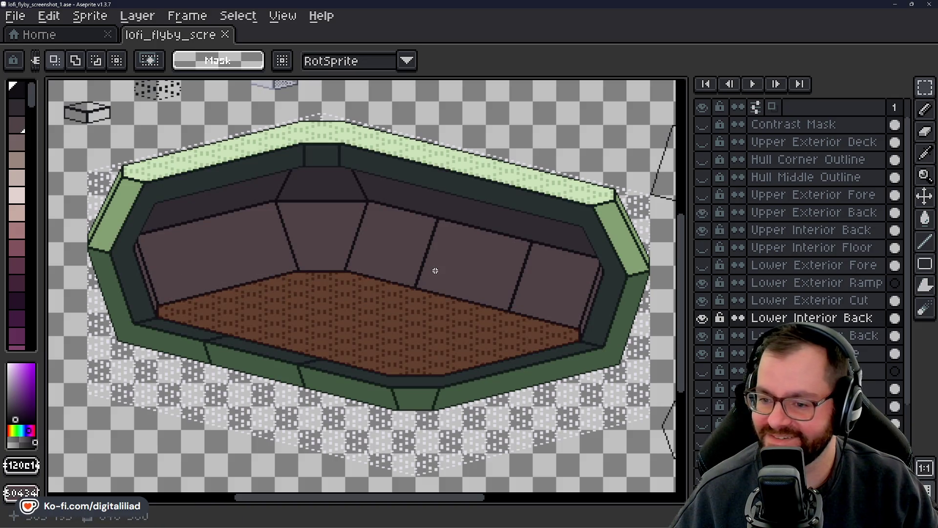
{"action": "scroll", "coordinate": [436, 275], "scroll_direction": "up", "scroll_amount": 1}
{"action": "scroll", "coordinate": [436, 275], "scroll_direction": "down", "scroll_amount": 1}
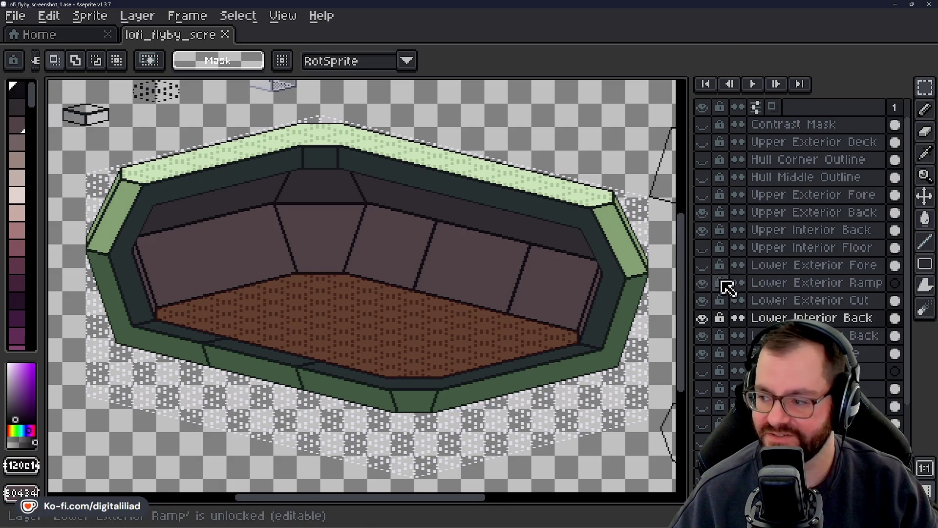
- Toggle the Upper Interior Floor layer to compare, leaving it hidden
{"action": "left_click", "coordinate": [704, 249]}
{"action": "left_click", "coordinate": [704, 248]}
{"action": "left_click", "coordinate": [704, 248]}
{"action": "left_click", "coordinate": [704, 248]}
{"action": "left_click", "coordinate": [703, 248]}
{"action": "left_click", "coordinate": [704, 248]}
{"action": "left_click", "coordinate": [703, 248]}
{"action": "left_click", "coordinate": [703, 249]}
{"action": "left_click", "coordinate": [704, 248]}
{"action": "left_click", "coordinate": [704, 248]}
{"action": "left_click", "coordinate": [704, 248]}
{"action": "left_click", "coordinate": [704, 248]}
{"action": "left_click", "coordinate": [704, 248]}
{"action": "left_click", "coordinate": [704, 248]}
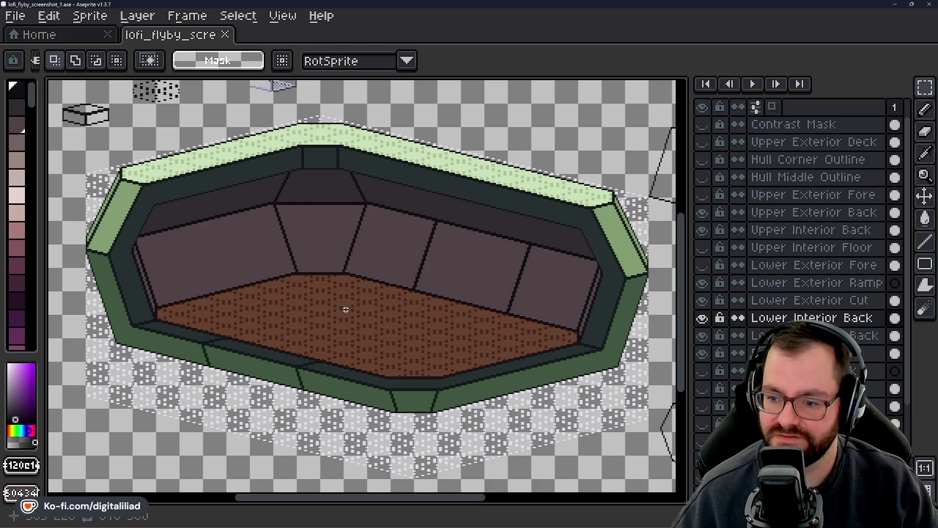
{"action": "scroll", "coordinate": [309, 324], "scroll_direction": "up", "scroll_amount": 1}
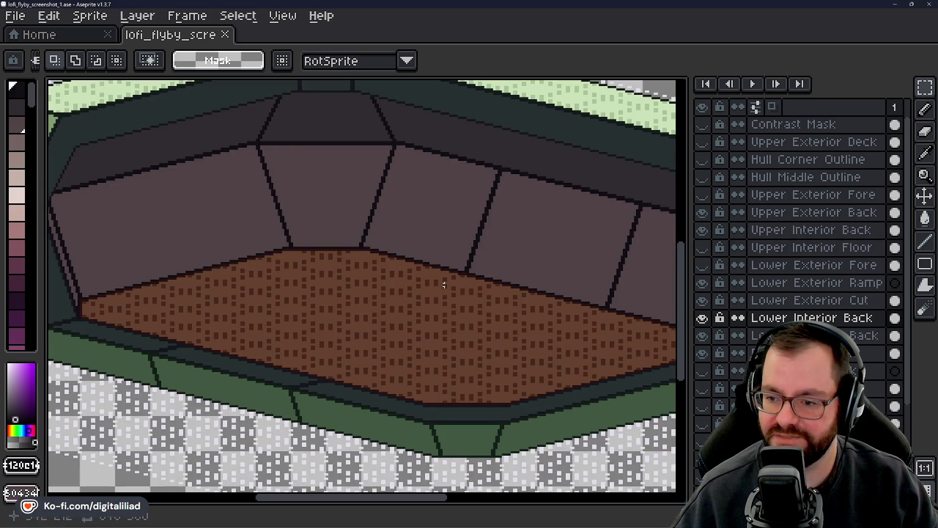
- Save the sprite after panning across the hull floor
{"action": "mouse_move", "coordinate": [459, 320]}
{"action": "left_mouse_down"}
{"action": "mouse_move", "coordinate": [394, 304]}
{"action": "mouse_move", "coordinate": [413, 304]}
{"action": "left_mouse_up"}
{"action": "scroll", "coordinate": [255, 295], "scroll_direction": "down", "scroll_amount": 2}
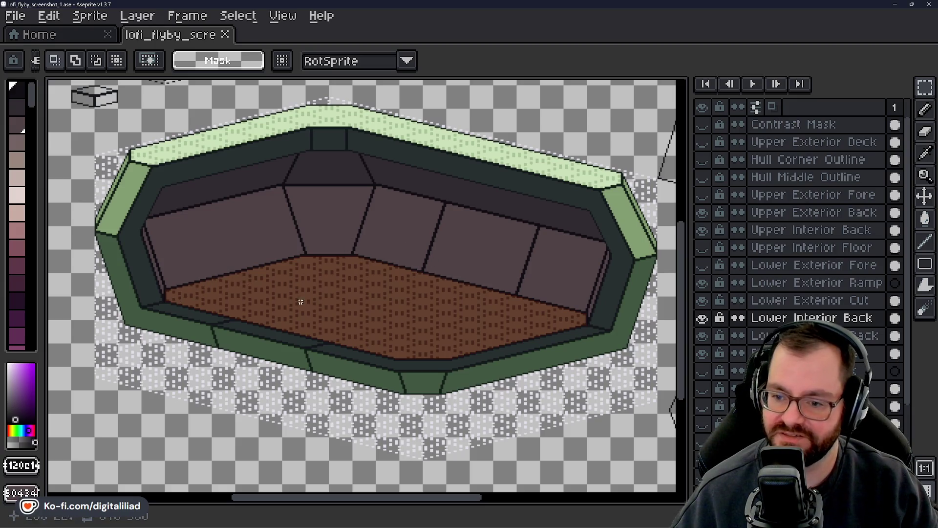
{"action": "mouse_move", "coordinate": [423, 285]}
{"action": "left_mouse_down"}
{"action": "mouse_move", "coordinate": [425, 294]}
{"action": "mouse_move", "coordinate": [409, 279]}
{"action": "left_mouse_up"}
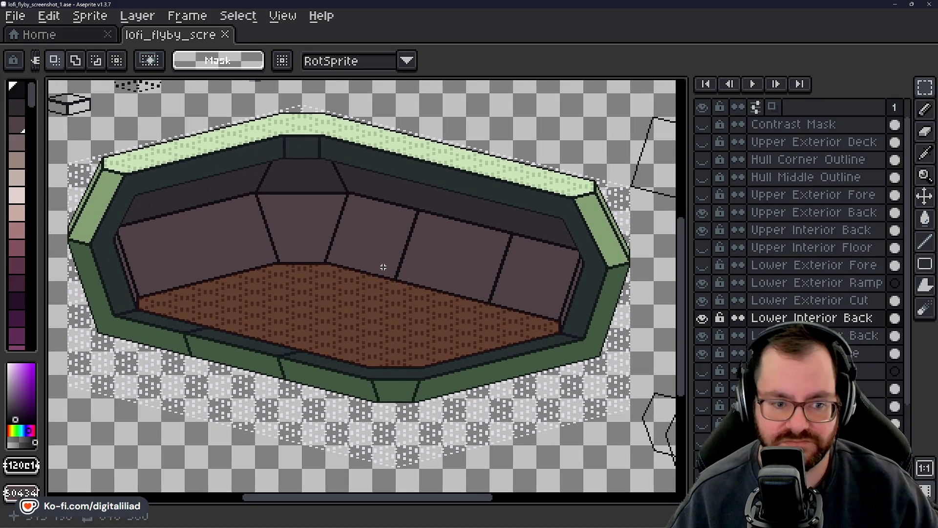
{"action": "key", "text": "ctrl+s"}
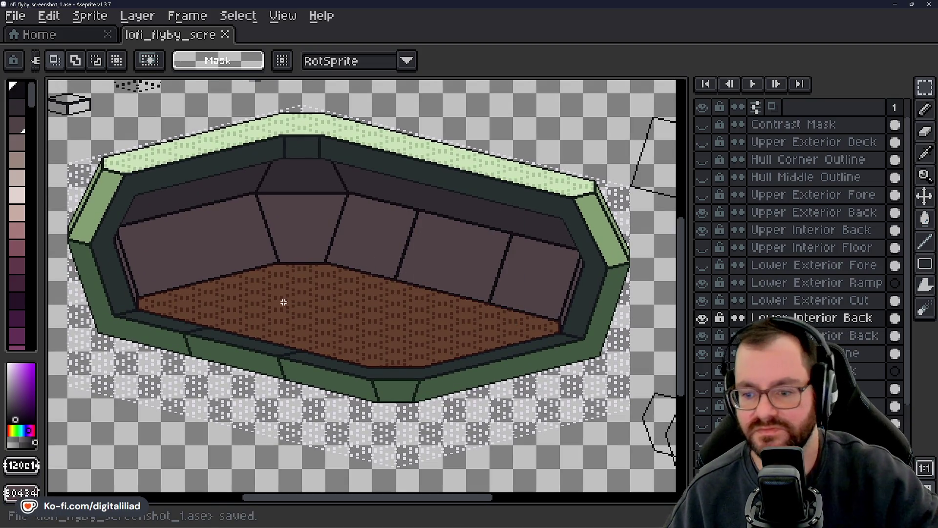
- Inspect the floor texture and walls, then show Lower and Upper Exterior Fore again
{"action": "scroll", "coordinate": [283, 302], "scroll_direction": "up", "scroll_amount": 1}
{"action": "scroll", "coordinate": [285, 301], "scroll_direction": "down", "scroll_amount": 2}
{"action": "left_click_drag", "start_coordinate": [370, 311], "coordinate": [546, 304]}
{"action": "scroll", "coordinate": [279, 295], "scroll_direction": "up", "scroll_amount": 2}
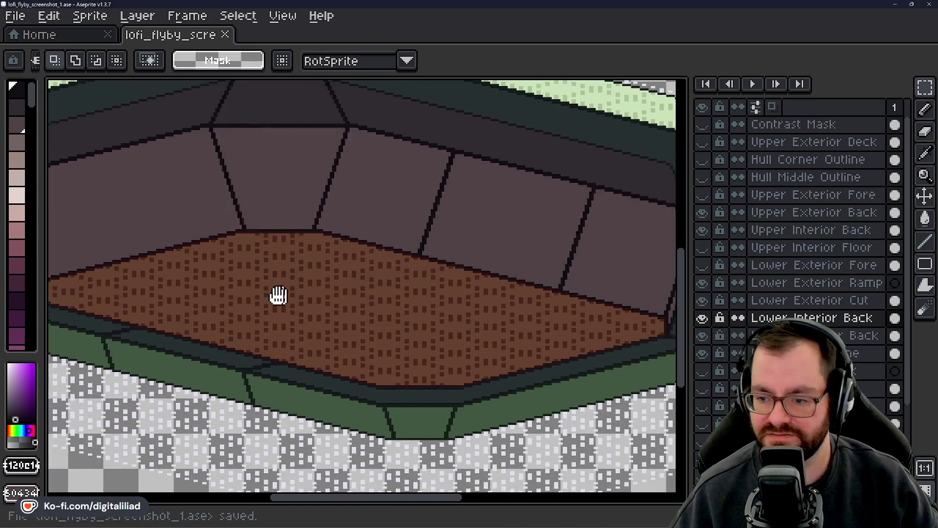
{"action": "scroll", "coordinate": [486, 290], "scroll_direction": "down", "scroll_amount": 1}
{"action": "left_click_drag", "start_coordinate": [409, 318], "coordinate": [559, 356]}
{"action": "scroll", "coordinate": [562, 342], "scroll_direction": "up", "scroll_amount": 1}
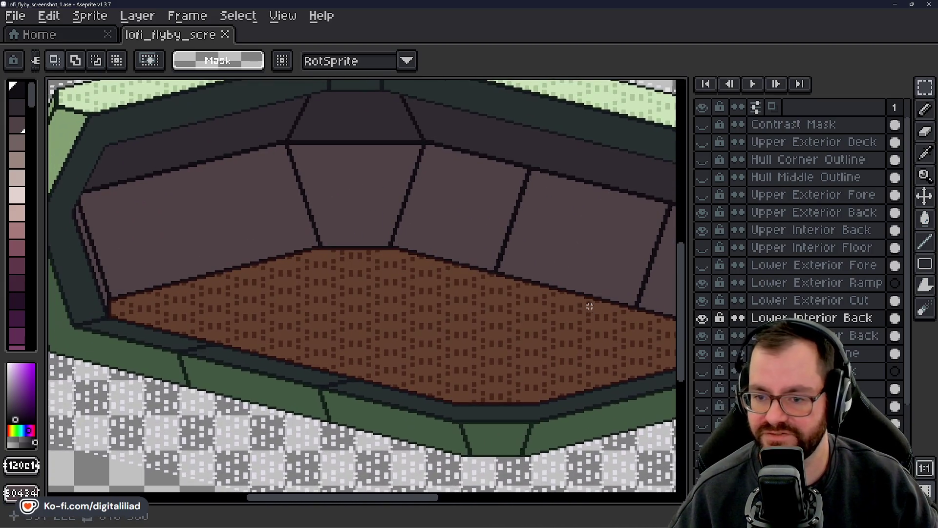
{"action": "scroll", "coordinate": [391, 295], "scroll_direction": "down", "scroll_amount": 1}
{"action": "left_click_drag", "start_coordinate": [498, 327], "coordinate": [313, 312]}
{"action": "scroll", "coordinate": [493, 316], "scroll_direction": "up", "scroll_amount": 1}
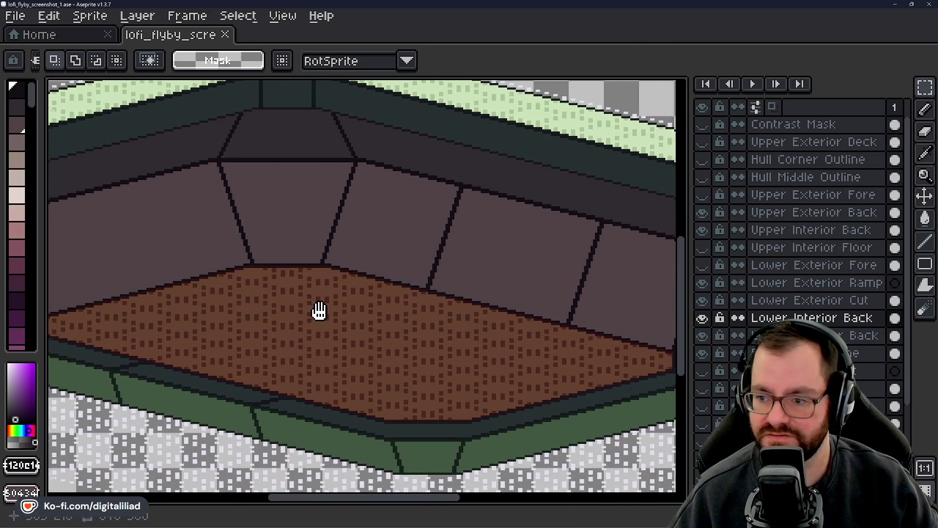
{"action": "scroll", "coordinate": [313, 312], "scroll_direction": "down", "scroll_amount": 1}
{"action": "left_click_drag", "start_coordinate": [245, 318], "coordinate": [399, 301]}
{"action": "scroll", "coordinate": [484, 310], "scroll_direction": "up", "scroll_amount": 1}
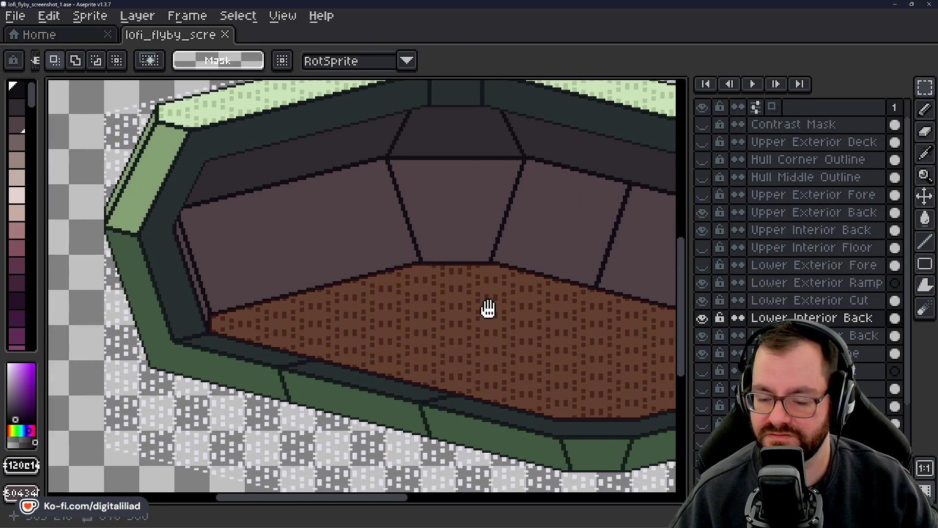
{"action": "left_click", "coordinate": [702, 265]}
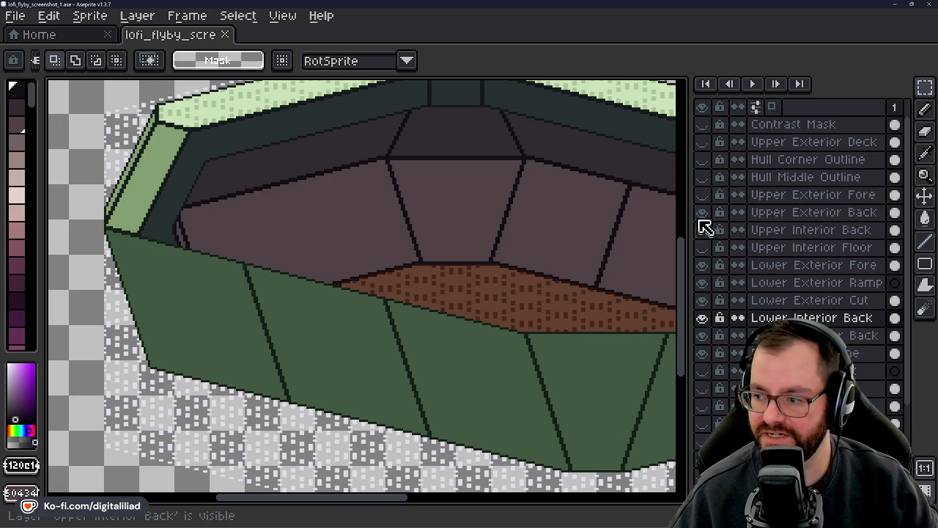
{"action": "left_click", "coordinate": [702, 194]}
- Pick the dark hull outline colour and start the hatch outline on Upper Exterior Fore
{"action": "scroll", "coordinate": [268, 240], "scroll_direction": "up", "scroll_amount": 2}
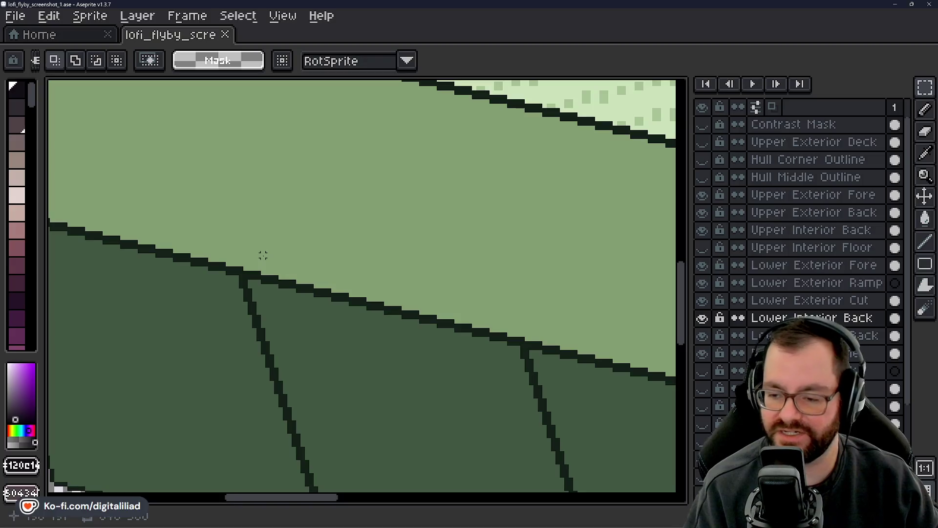
{"action": "key", "text": "i"}
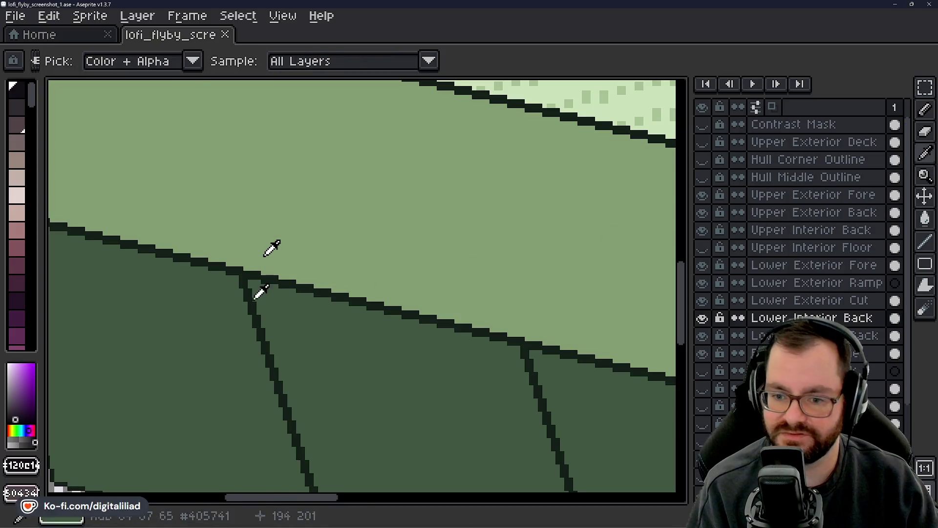
{"action": "left_click", "coordinate": [251, 291]}
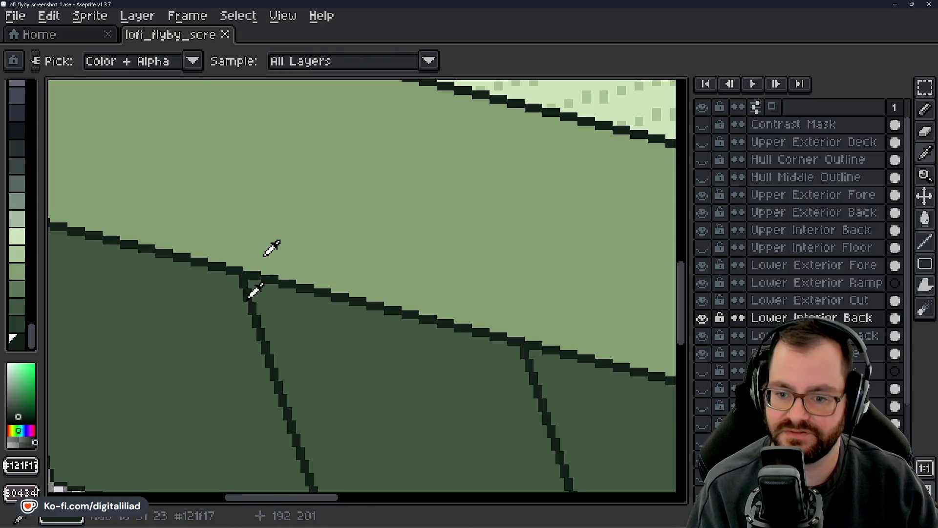
{"action": "left_click", "coordinate": [821, 194]}
{"action": "left_click", "coordinate": [928, 242]}
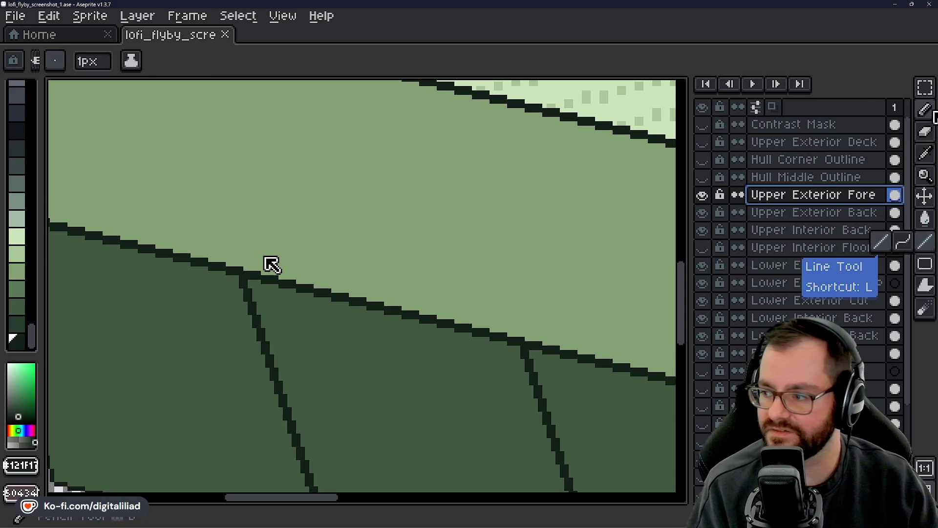
{"action": "key", "text": "b"}
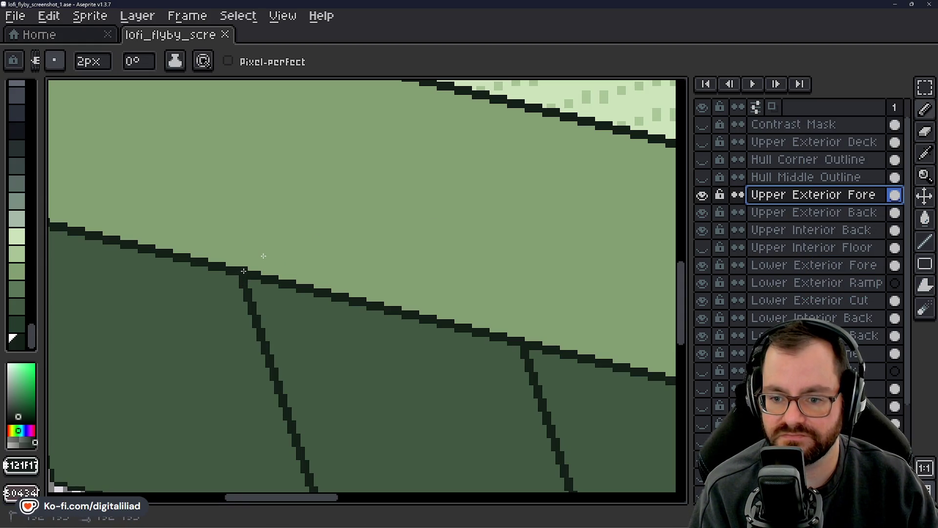
{"action": "left_click", "coordinate": [249, 258]}
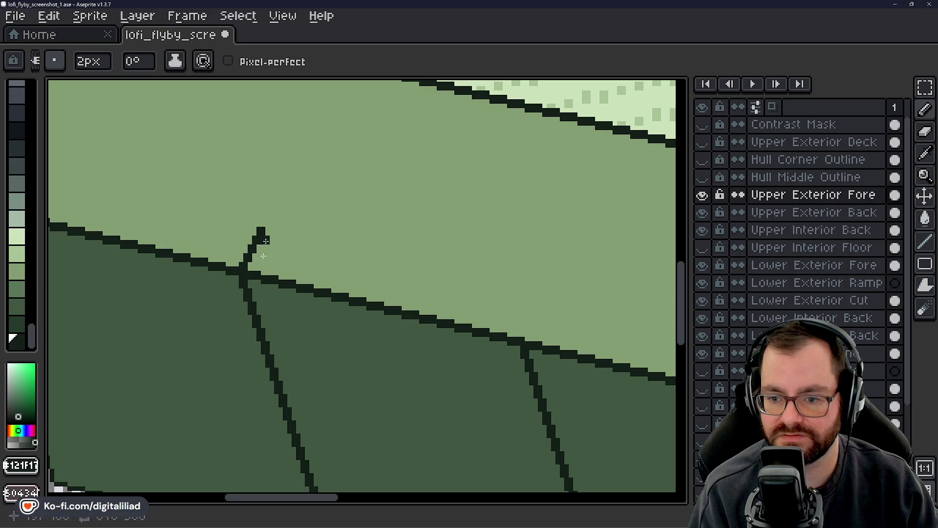
- Set the light green deck colour as background and rework the hatch outline's tip
{"action": "left_click", "coordinate": [925, 153]}
{"action": "right_click", "coordinate": [368, 172]}
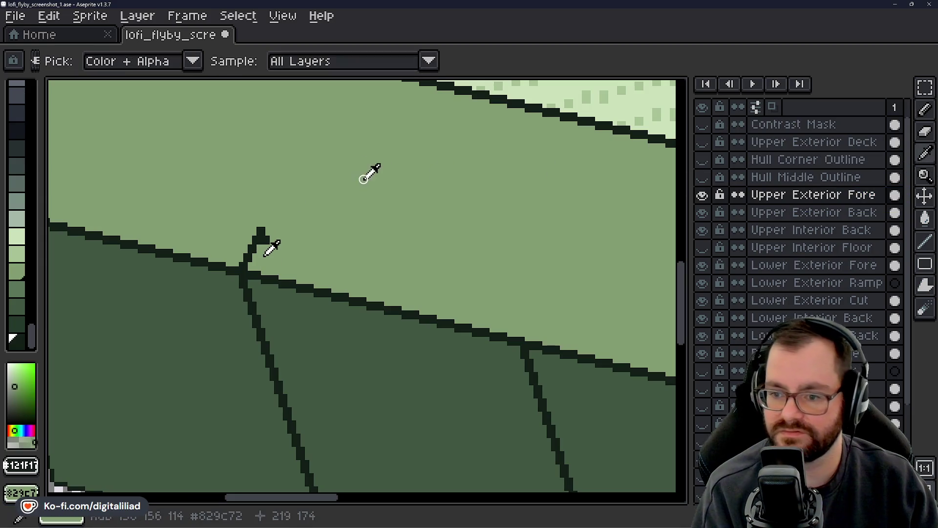
{"action": "left_click", "coordinate": [925, 110]}
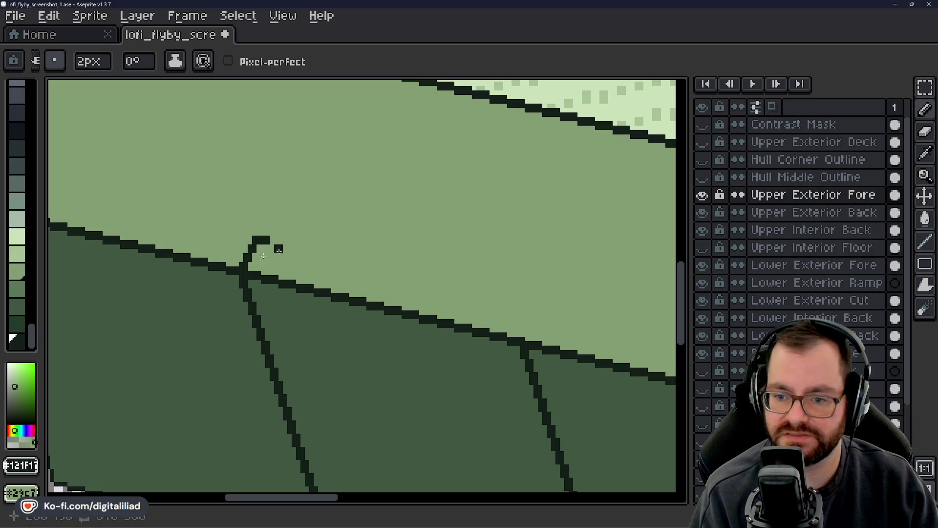
{"action": "left_click", "coordinate": [275, 248]}
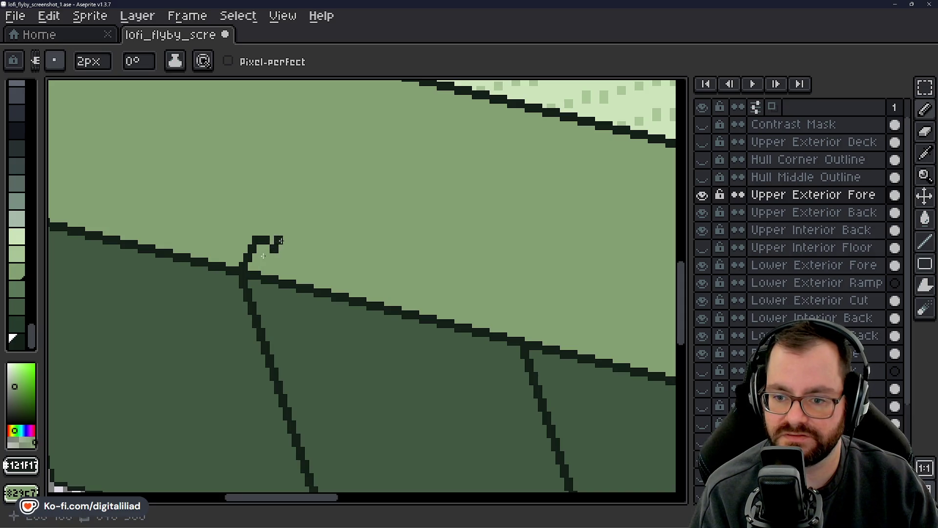
{"action": "key", "text": "ctrl+z"}
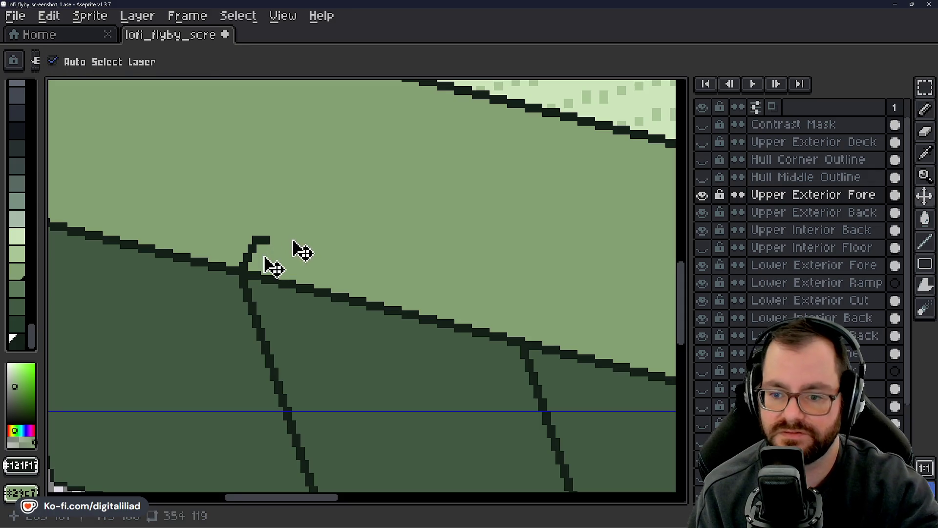
{"action": "left_click_drag", "start_coordinate": [275, 246], "coordinate": [283, 245]}
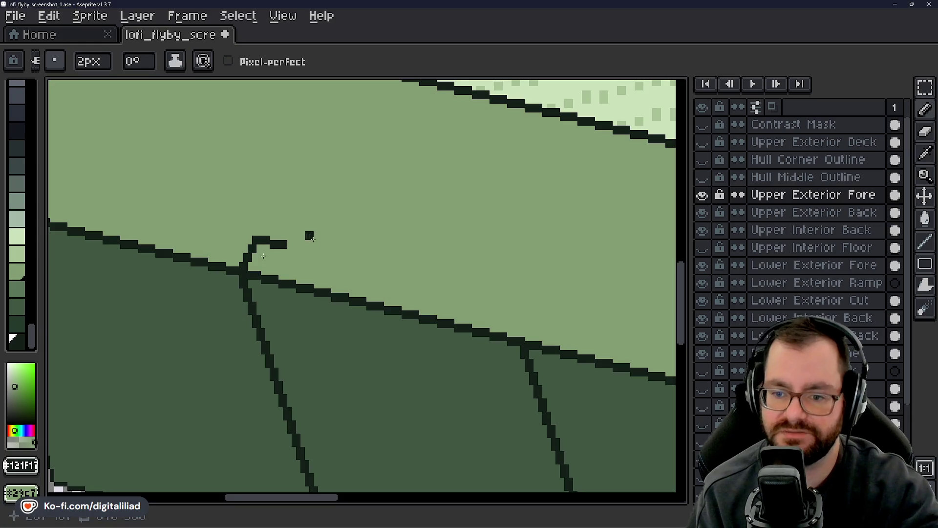
{"action": "key", "text": "ctrl+z"}
{"action": "key", "text": "ctrl+z"}
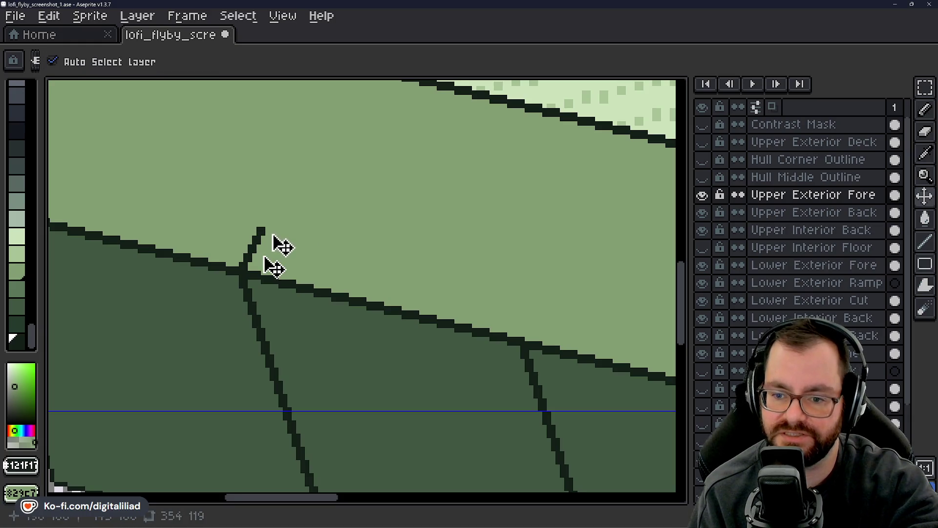
- Draw the hatch's diagonal left side and long top edge sloping down-right along the hull
{"action": "left_click_drag", "start_coordinate": [260, 231], "coordinate": [271, 227]}
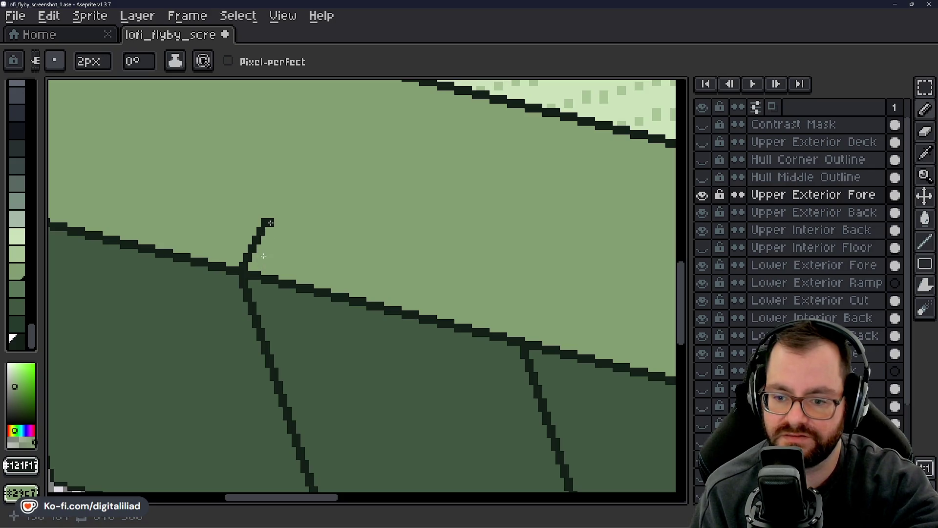
{"action": "left_click_drag", "start_coordinate": [266, 221], "coordinate": [308, 231]}
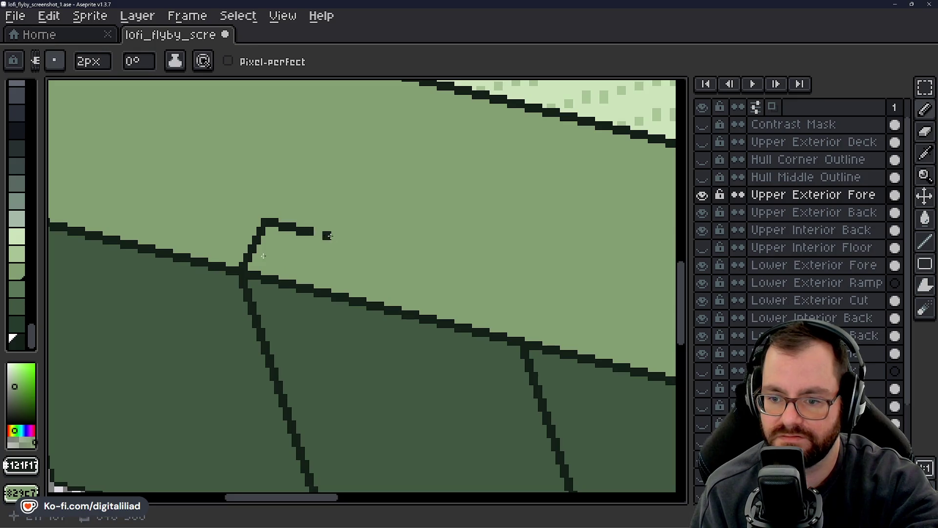
{"action": "left_click_drag", "start_coordinate": [332, 238], "coordinate": [356, 246]}
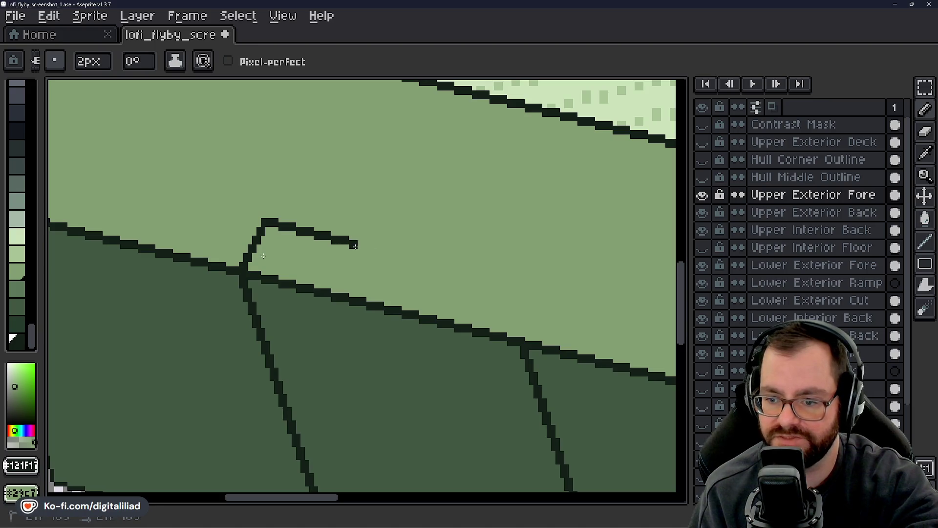
{"action": "left_click_drag", "start_coordinate": [384, 250], "coordinate": [419, 257]}
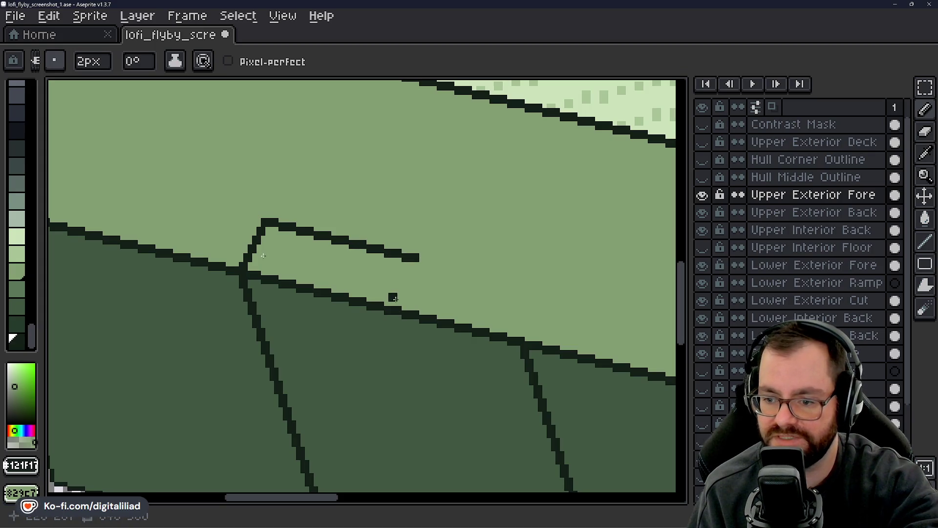
{"action": "left_click_drag", "start_coordinate": [421, 259], "coordinate": [464, 272]}
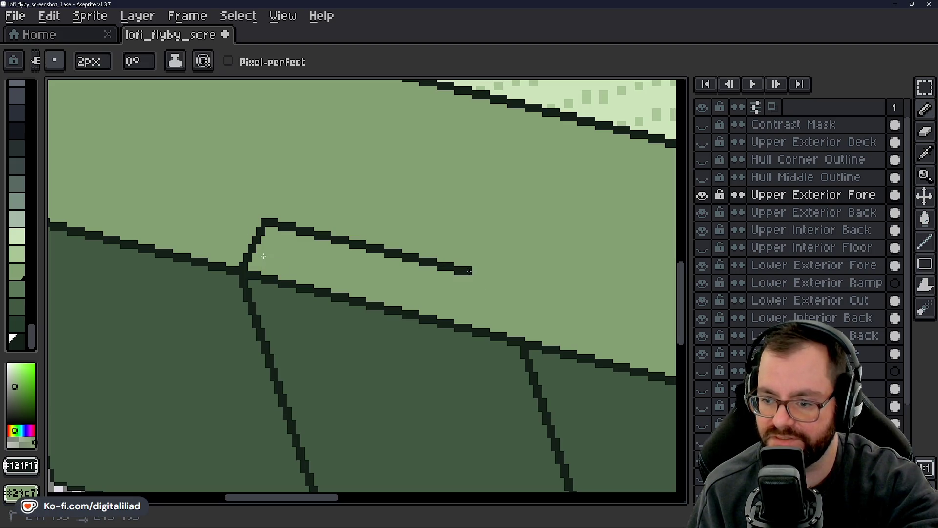
{"action": "left_click_drag", "start_coordinate": [470, 273], "coordinate": [507, 281]}
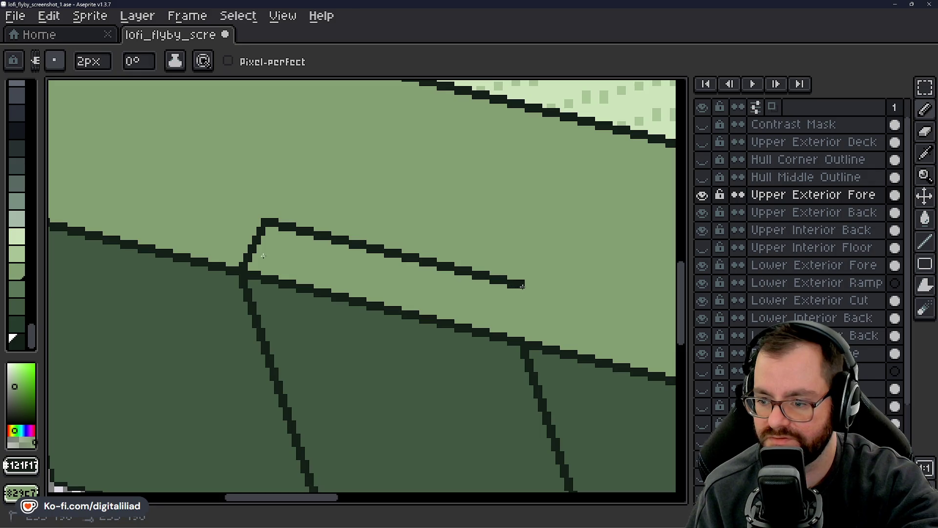
{"action": "key", "text": "ctrl+z"}
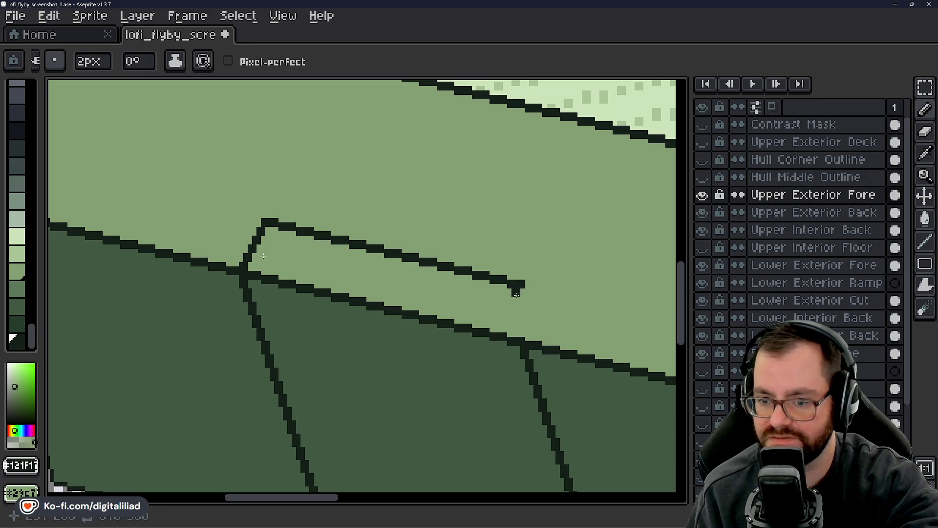
{"action": "left_click_drag", "start_coordinate": [525, 287], "coordinate": [536, 290]}
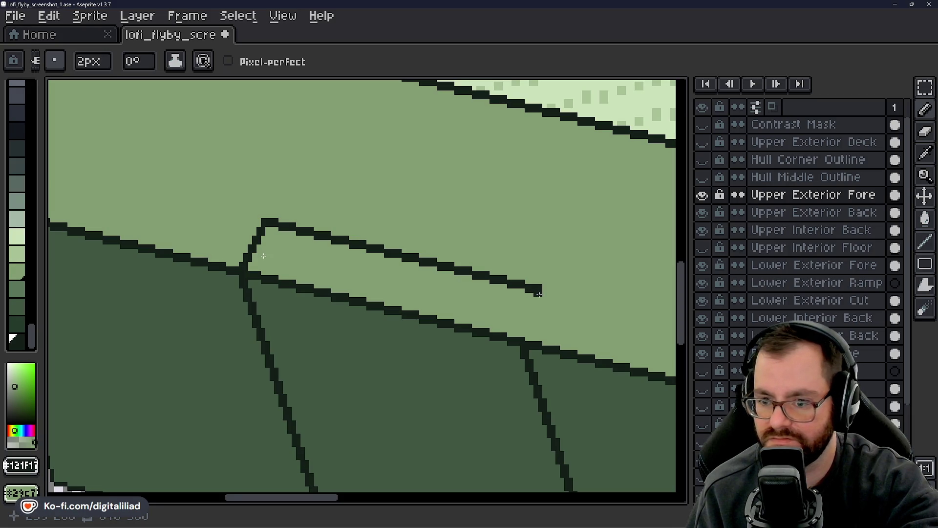
- Draw the hatch's right side down toward the hull seam, undoing the last corner stroke
{"action": "left_click", "coordinate": [535, 300], "text": "shift"}
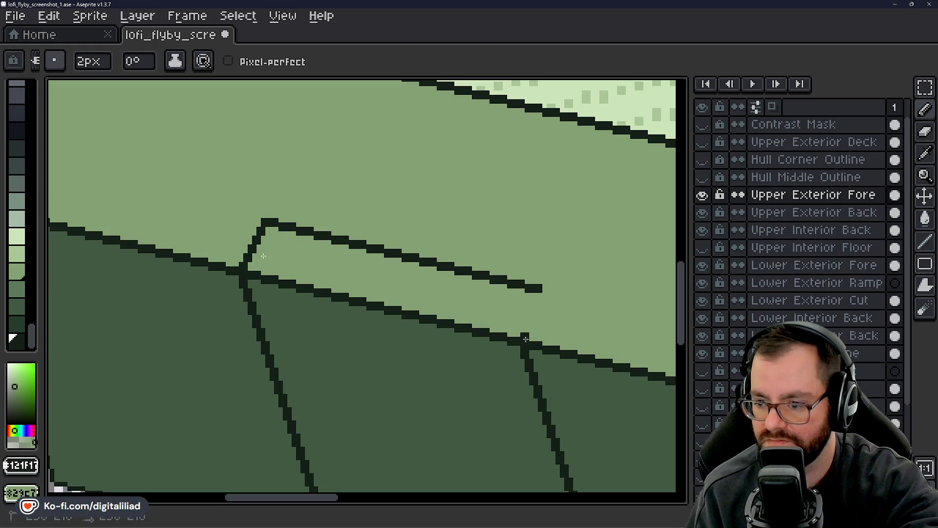
{"action": "left_click", "coordinate": [536, 321], "text": "shift"}
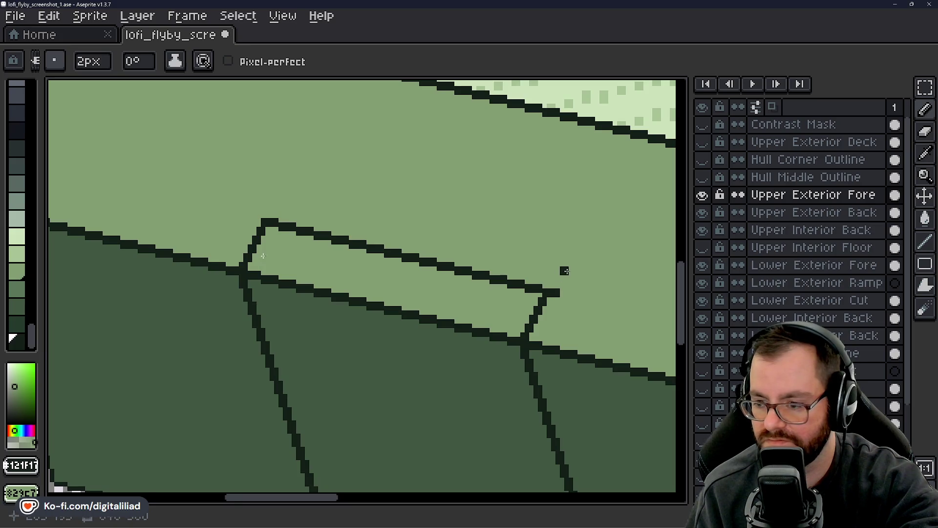
{"action": "key", "text": "ctrl+z"}
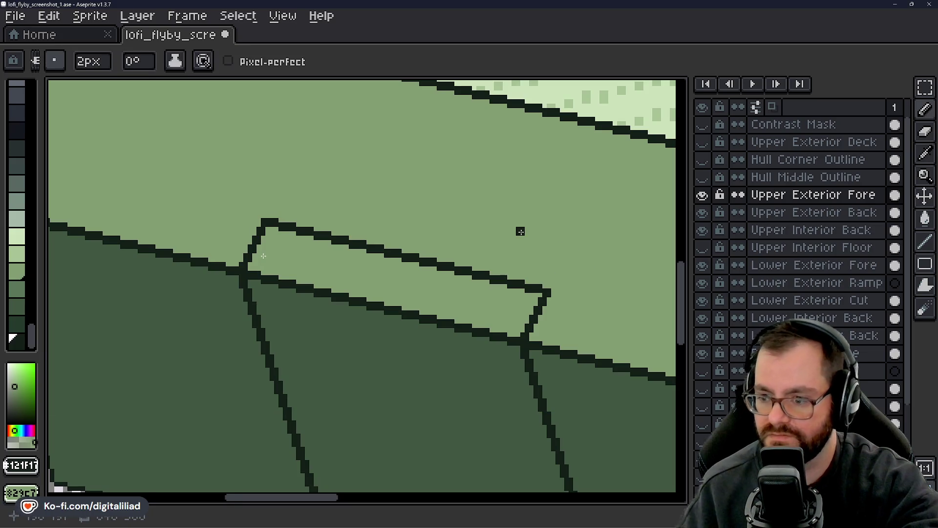
{"action": "scroll", "coordinate": [261, 202], "scroll_direction": "down", "scroll_amount": 1}
{"action": "scroll", "coordinate": [386, 299], "scroll_direction": "down", "scroll_amount": 1}
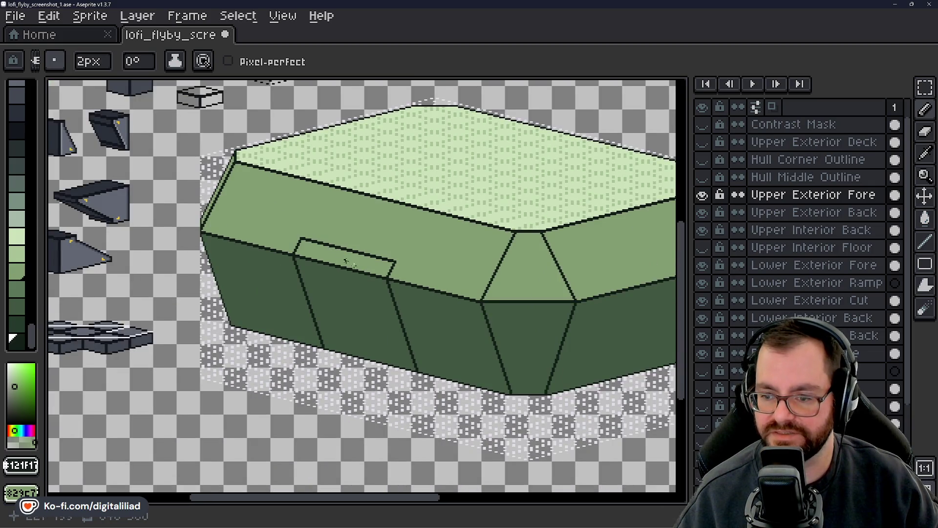
- Toggle the Upper Exterior Fore layer on and off to compare the hatch sketch
{"action": "scroll", "coordinate": [379, 260], "scroll_direction": "up", "scroll_amount": 2}
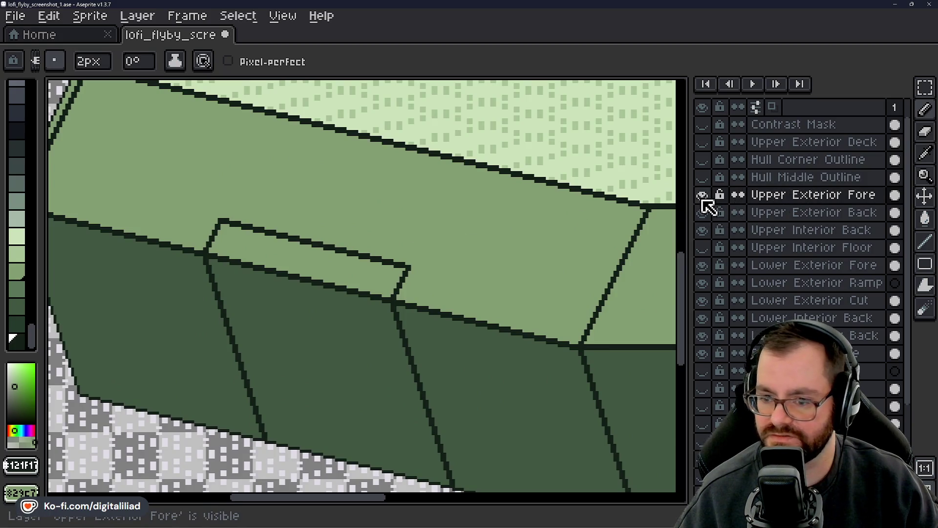
{"action": "left_click", "coordinate": [702, 195]}
{"action": "left_click", "coordinate": [702, 195]}
{"action": "left_click", "coordinate": [702, 195]}
{"action": "left_click", "coordinate": [702, 195]}
{"action": "left_click", "coordinate": [698, 201]}
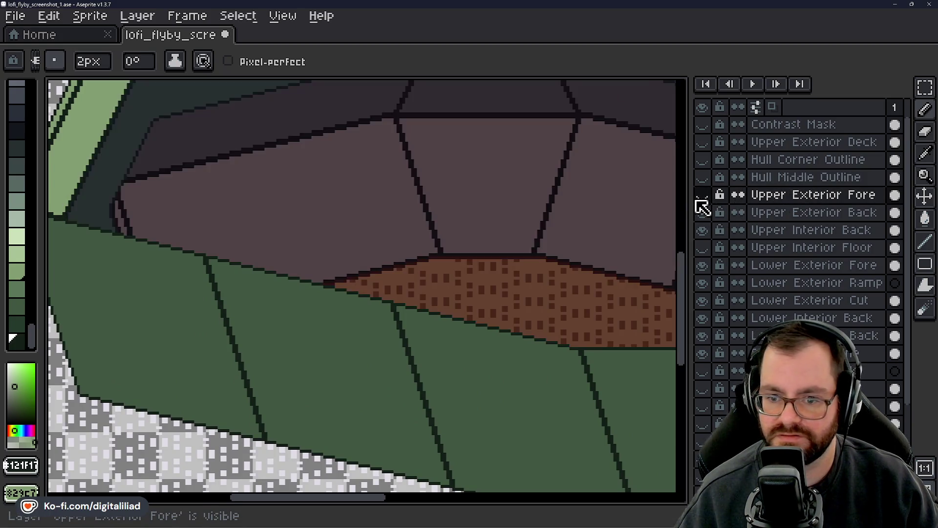
{"action": "left_click", "coordinate": [697, 201]}
{"action": "left_click", "coordinate": [697, 201]}
{"action": "left_click", "coordinate": [697, 201]}
{"action": "left_click", "coordinate": [698, 201]}
{"action": "left_click", "coordinate": [698, 202]}
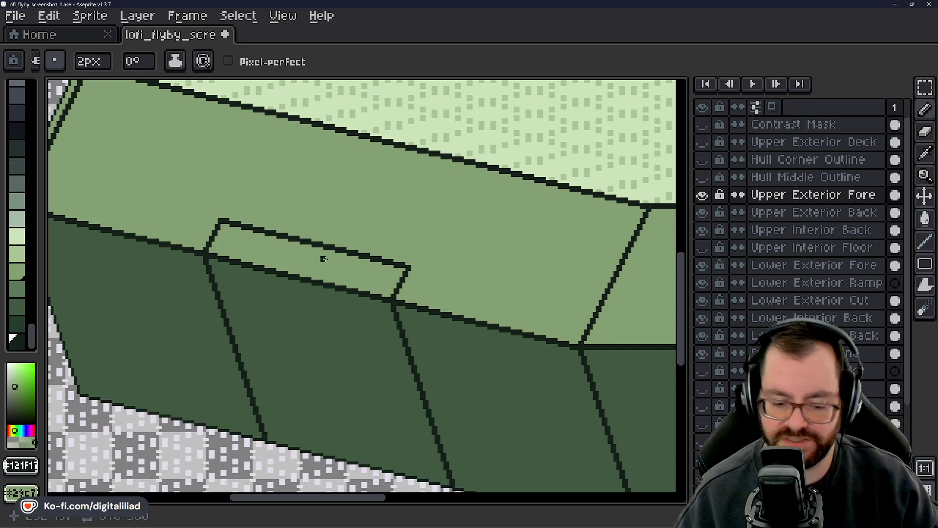
- Undo the hatch outline strokes and save the sprite
{"action": "key", "text": "ctrl+z"}
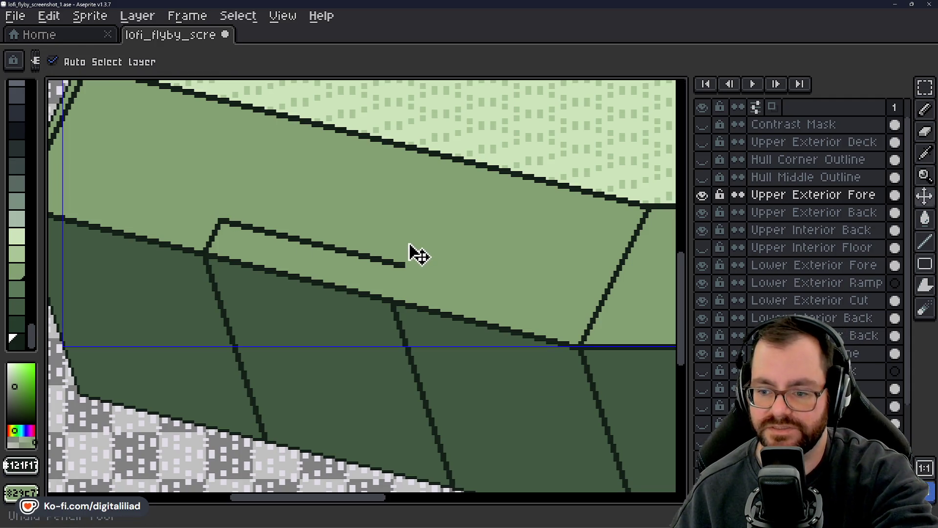
{"action": "key", "text": "ctrl+z"}
{"action": "key", "text": "ctrl+z"}
{"action": "key", "text": "ctrl+z"}
{"action": "key", "text": "ctrl+z"}
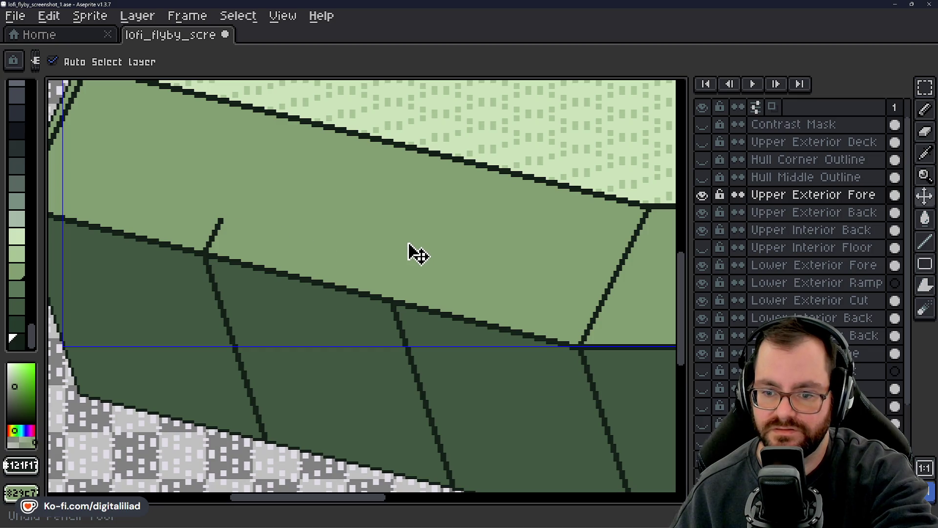
{"action": "key", "text": "ctrl+z"}
{"action": "key", "text": "ctrl+z"}
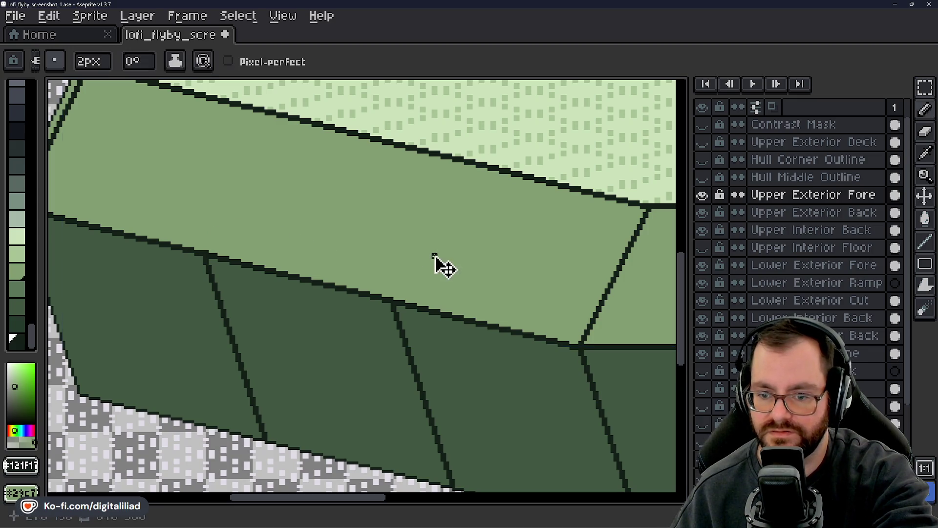
{"action": "scroll", "coordinate": [440, 268], "scroll_direction": "down", "scroll_amount": 3}
{"action": "key", "text": "ctrl+s"}
- Hide Upper and Lower Exterior Fore to reveal the interior, save, and close Aseprite
{"action": "scroll", "coordinate": [481, 311], "scroll_direction": "down", "scroll_amount": 2}
{"action": "scroll", "coordinate": [410, 282], "scroll_direction": "up", "scroll_amount": 2}
{"action": "mouse_move", "coordinate": [410, 282]}
{"action": "left_mouse_down"}
{"action": "mouse_move", "coordinate": [297, 297]}
{"action": "mouse_move", "coordinate": [324, 278]}
{"action": "left_mouse_up"}
{"action": "left_click", "coordinate": [703, 196]}
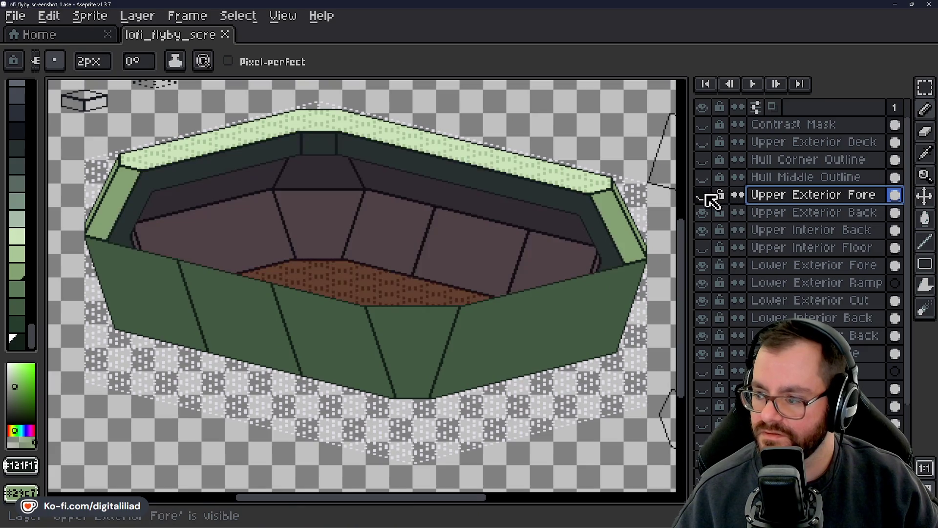
{"action": "left_click", "coordinate": [702, 265]}
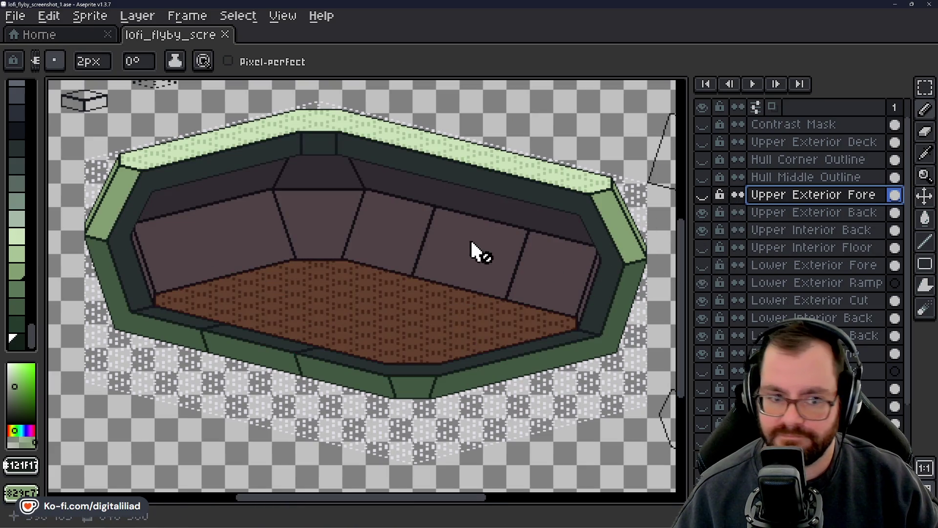
{"action": "key", "text": "ctrl+s"}
{"action": "left_click_drag", "start_coordinate": [471, 225], "coordinate": [470, 244]}
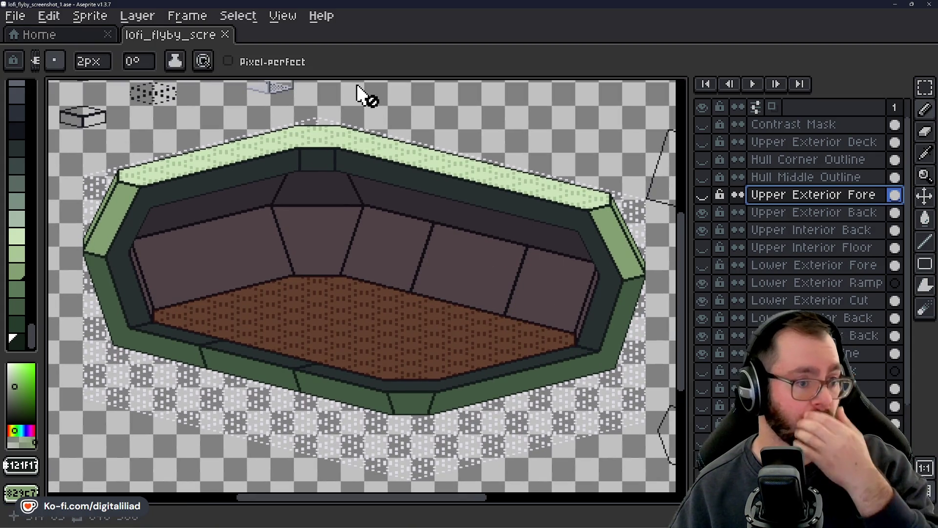
{"action": "left_click", "coordinate": [927, 4]}
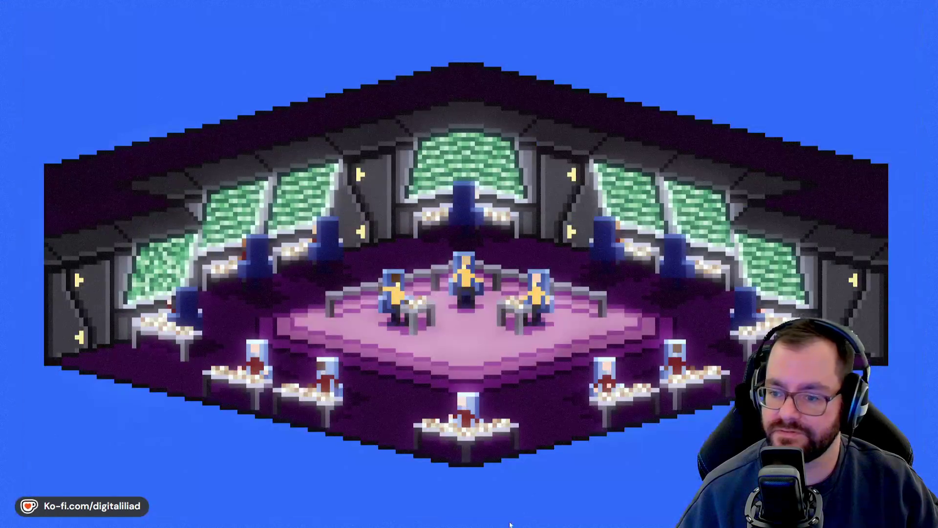
- Bring up the itch.io Solo Dev Jam #11 page in Chrome and reload it
{"action": "left_click", "coordinate": [579, 489]}
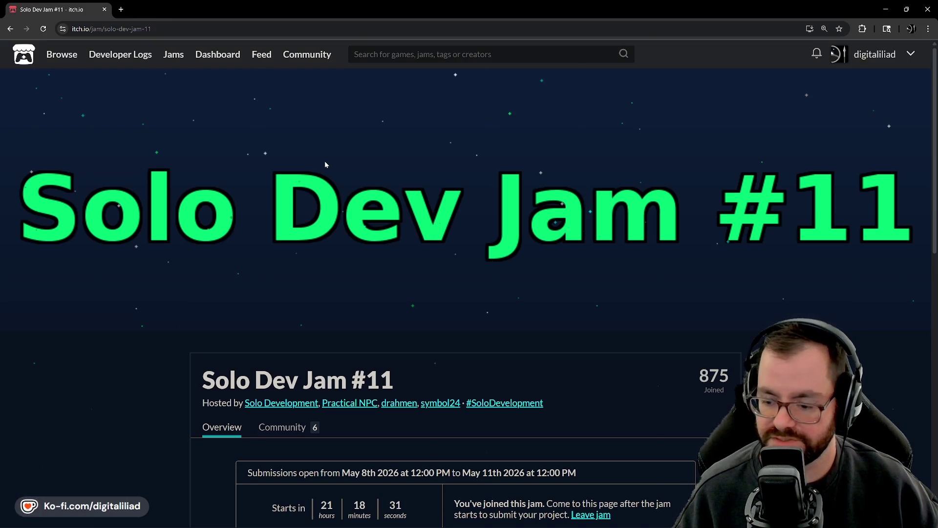
{"action": "left_click", "coordinate": [43, 29]}
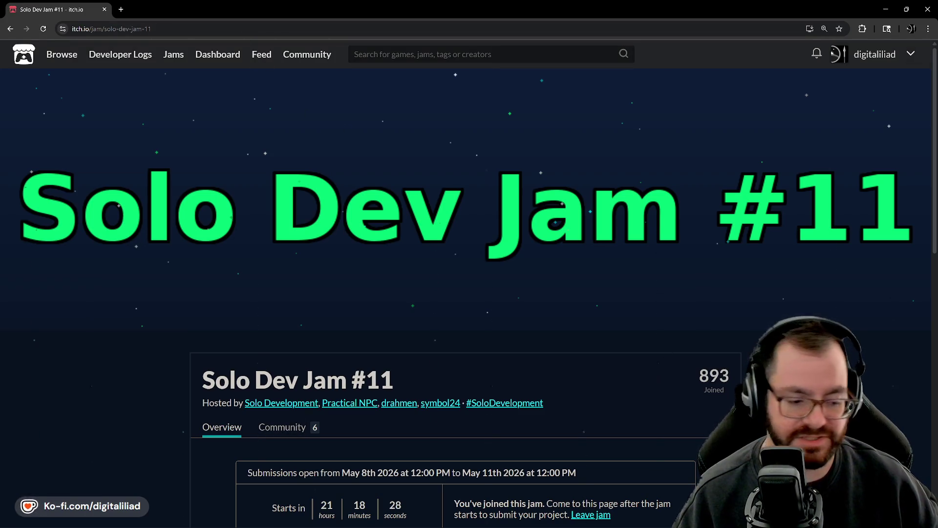